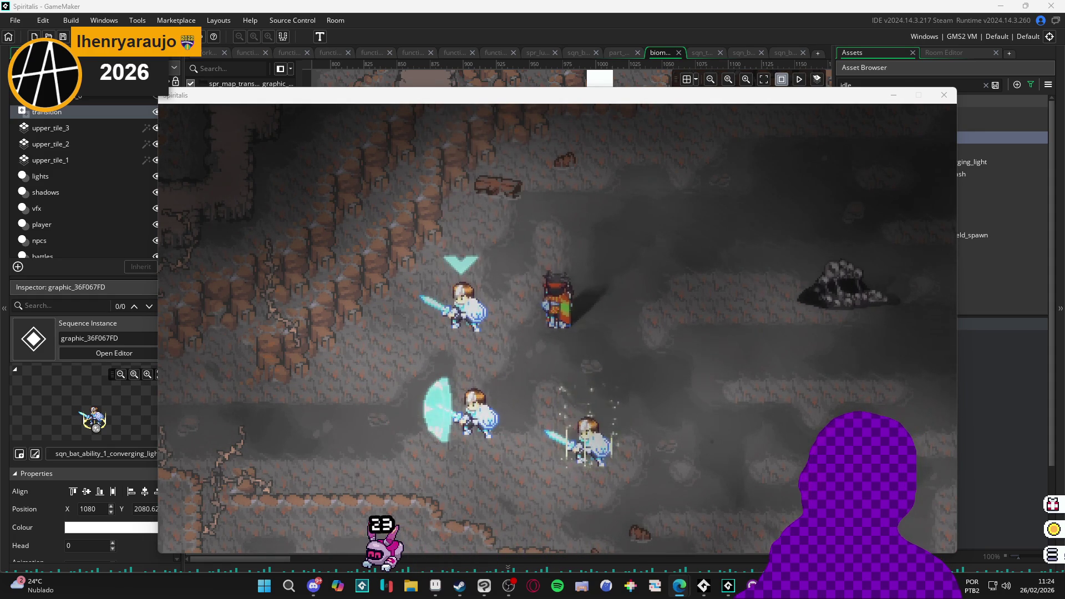
# Back in the 2026 Kia Stonic search results, view the white Stonic picture enlarged
pyautogui.hotkey('alt', 'Tab')
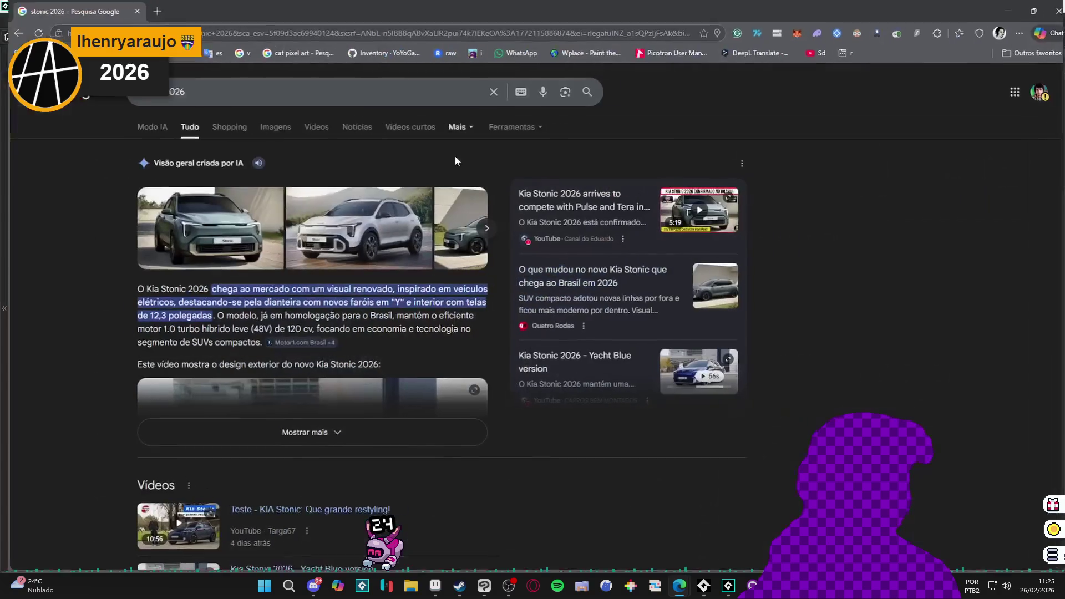
pyautogui.click(325, 240)
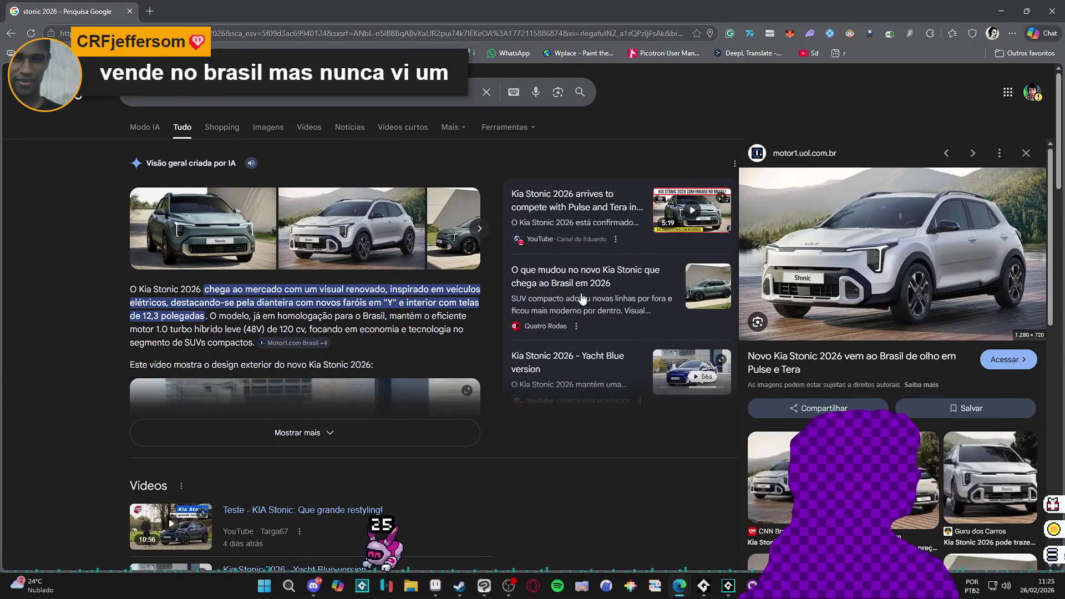
pyautogui.click(1027, 154)
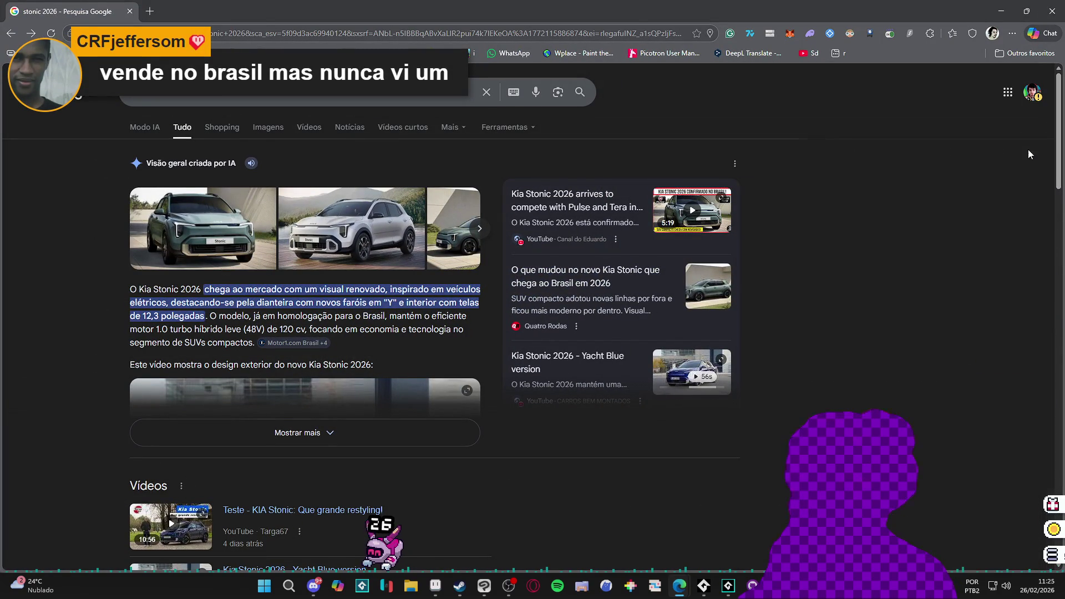
pyautogui.scroll(-4, 306, 385)
pyautogui.scroll(4, 242, 363)
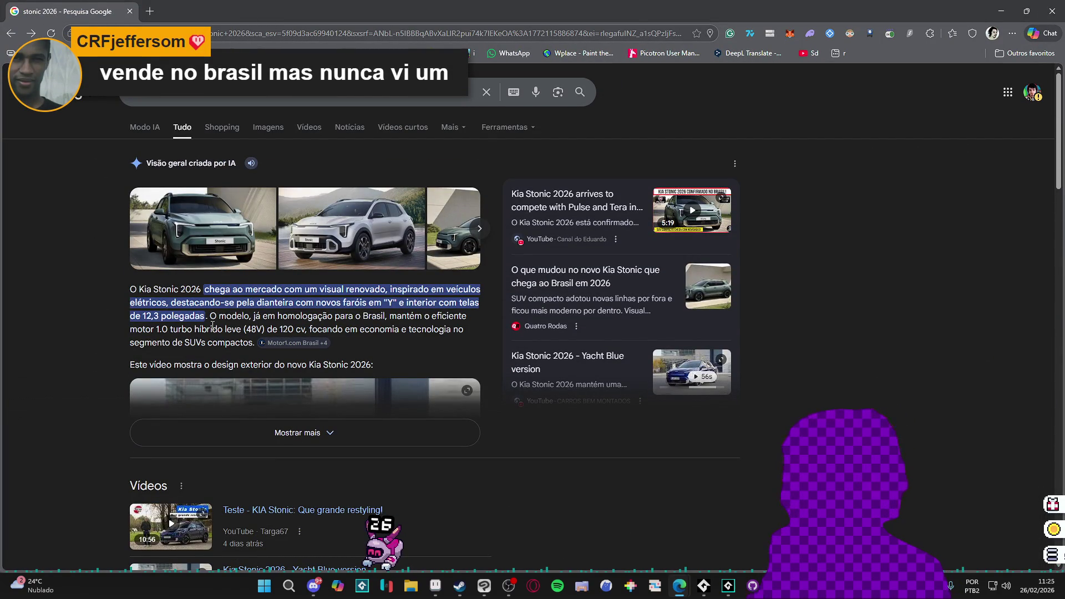
# Open the green Stonic picture and skim the motor1 article on the new Stonic, then close it
pyautogui.click(205, 233)
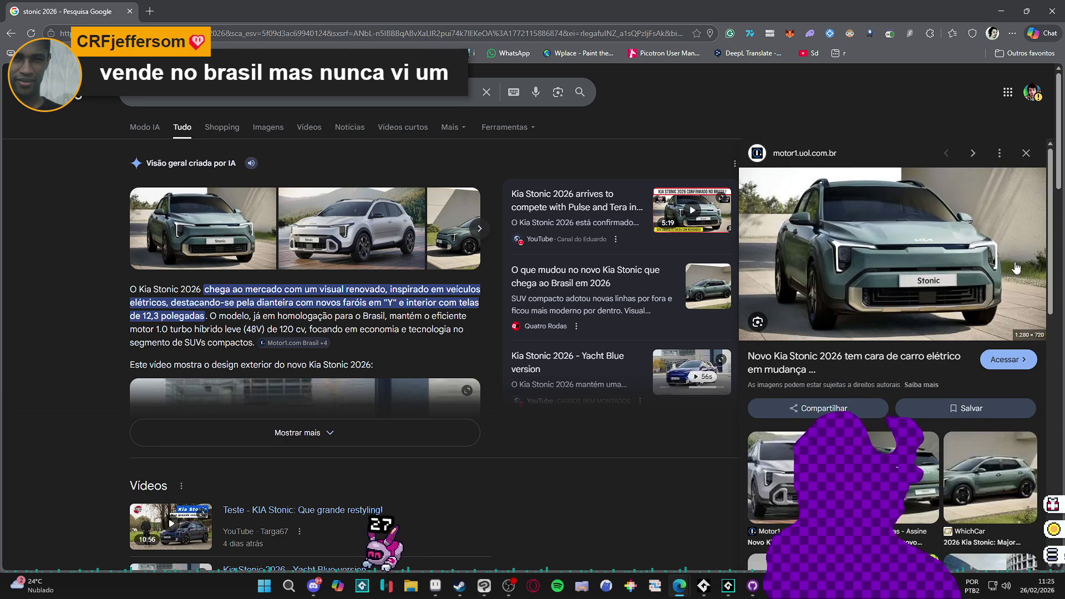
pyautogui.click(1035, 264)
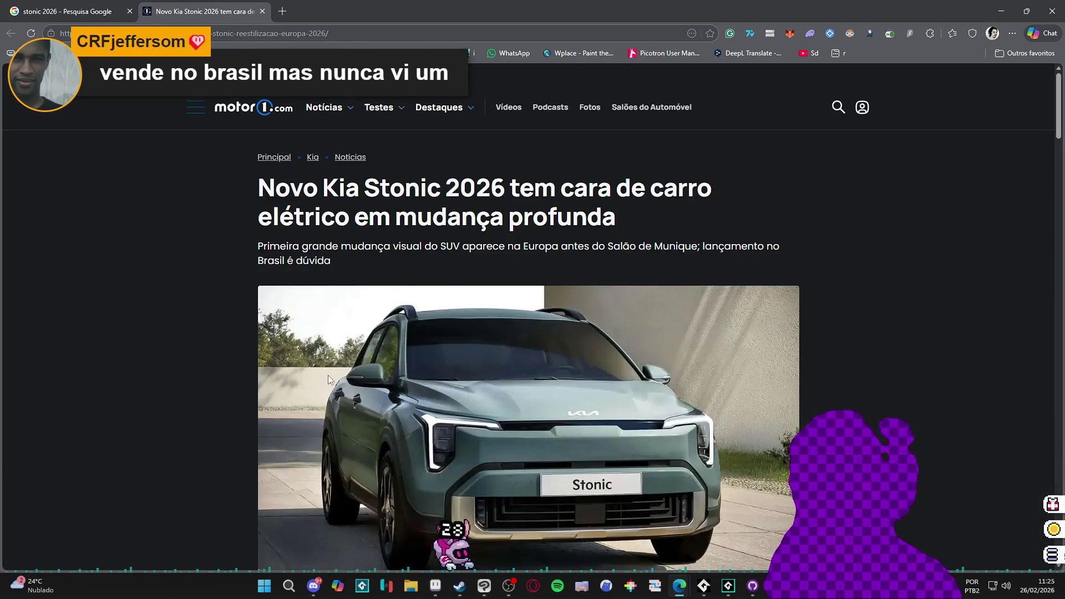
pyautogui.scroll(-5, 431, 316)
pyautogui.scroll(4, 430, 316)
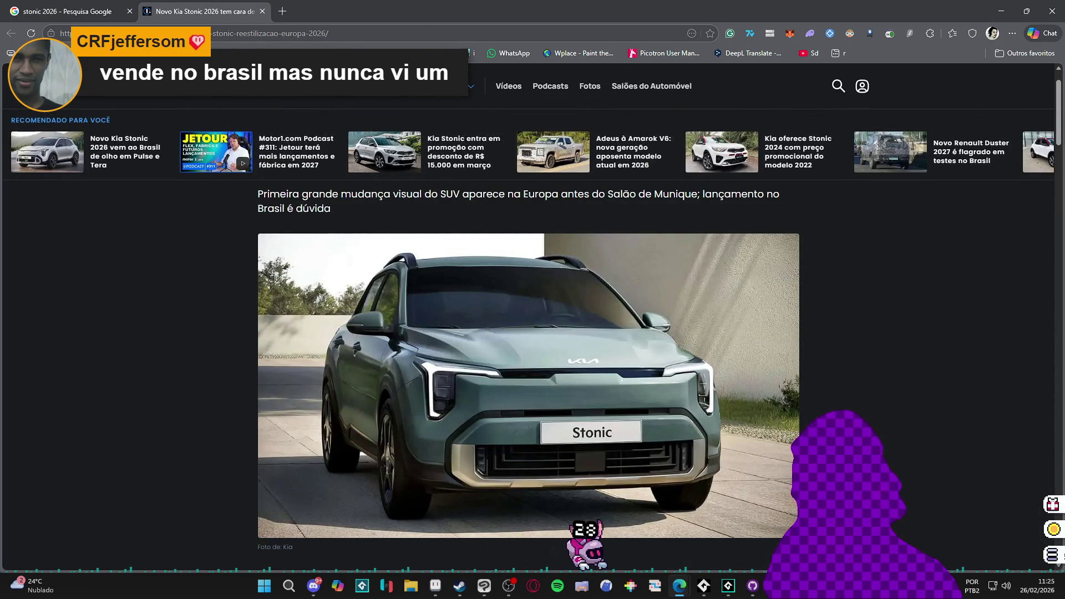
pyautogui.click(262, 11)
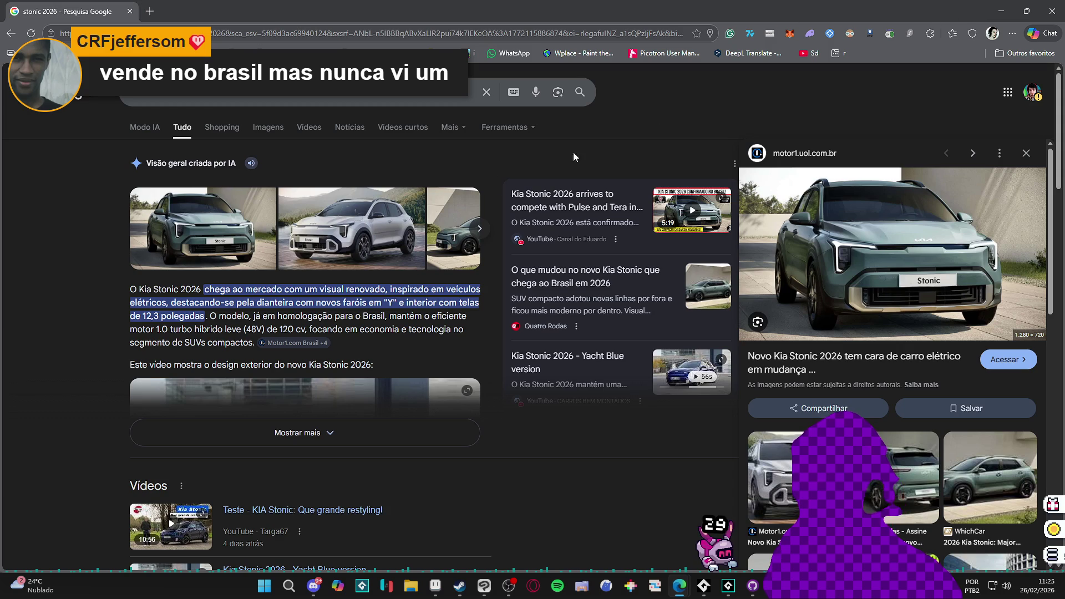
# Browse more Stonic pictures, including the rear view and interior, then return to GameMaker
pyautogui.click(479, 228)
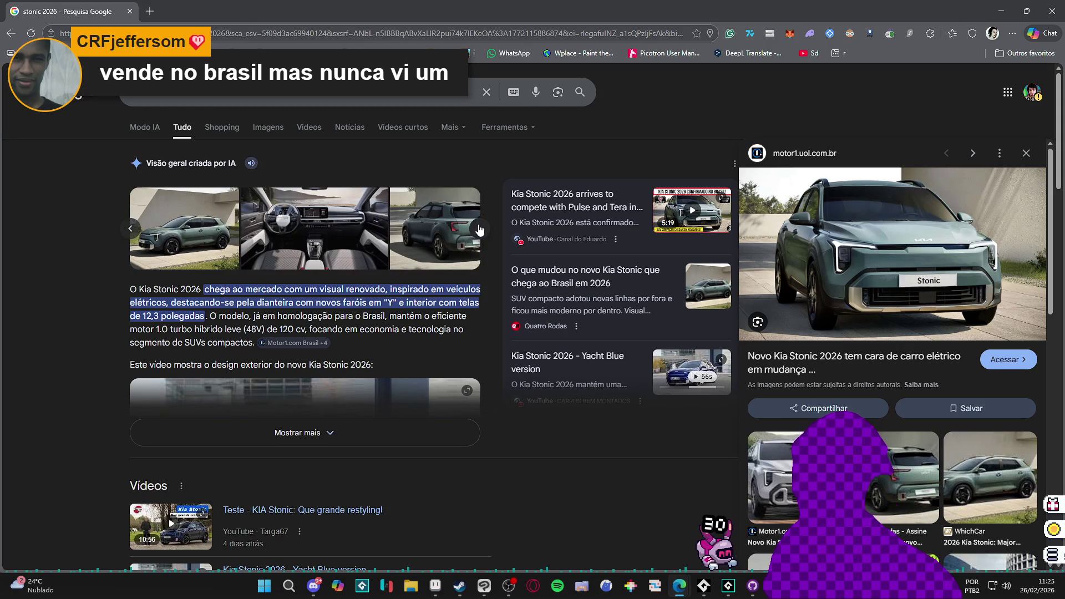
pyautogui.click(443, 238)
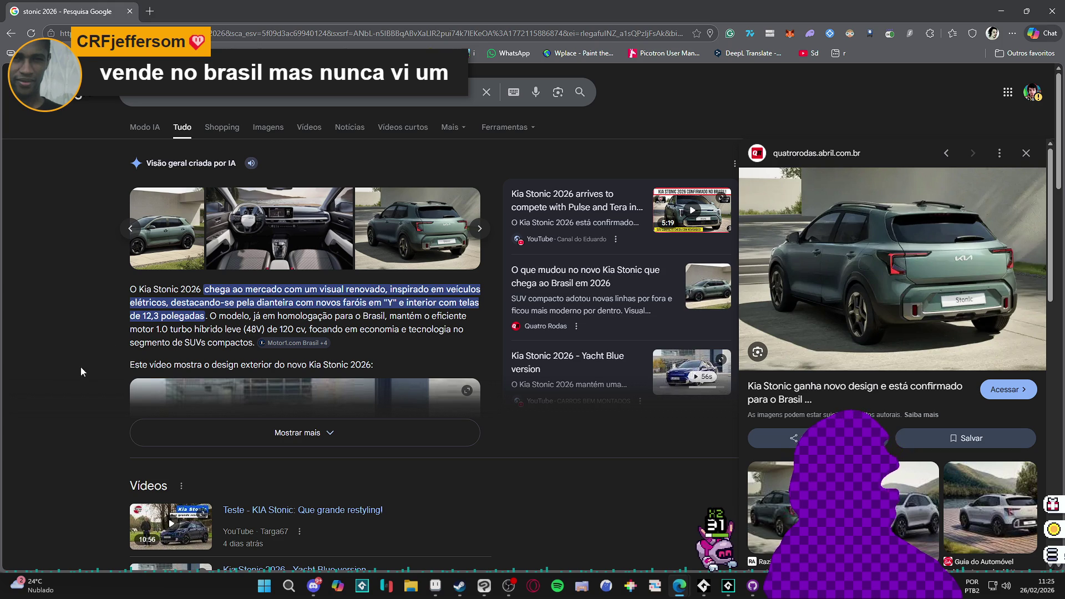
pyautogui.click(279, 230)
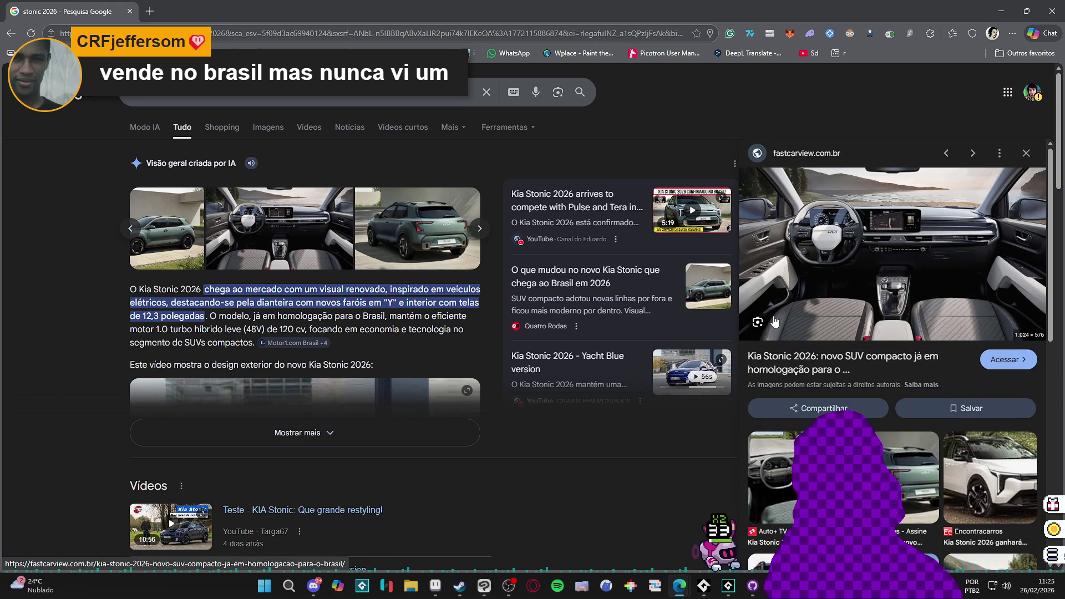
pyautogui.scroll(-4, 207, 308)
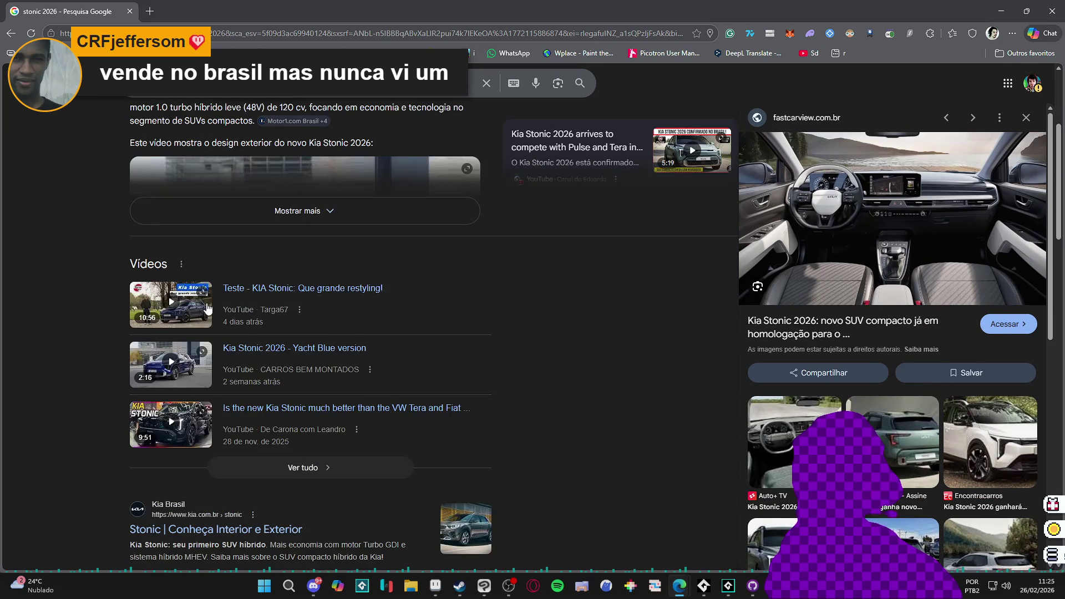
pyautogui.scroll(-8, 207, 308)
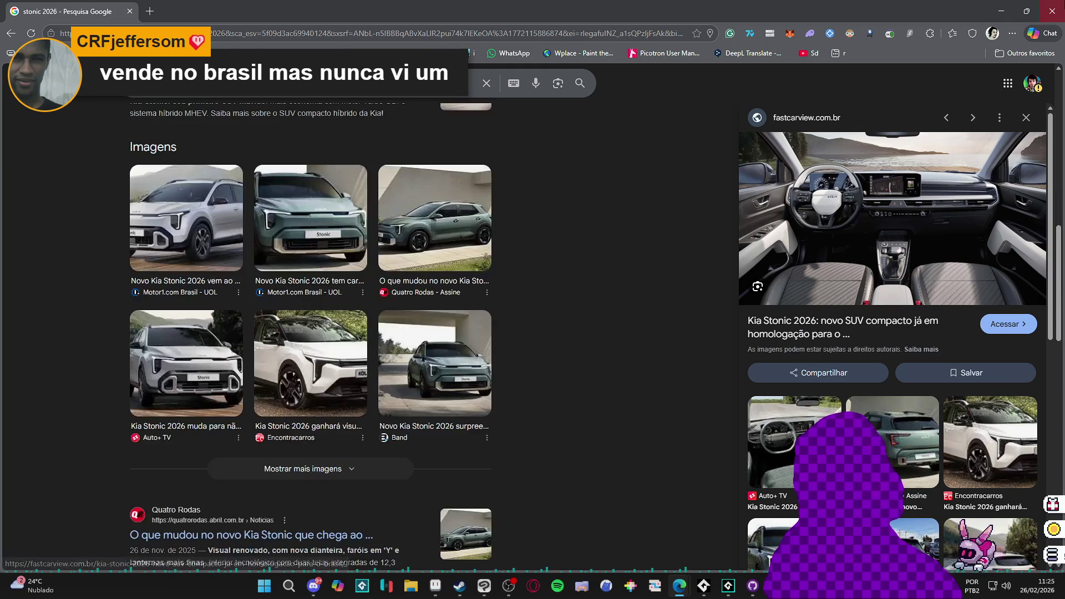
pyautogui.hotkey('alt', 'Tab')
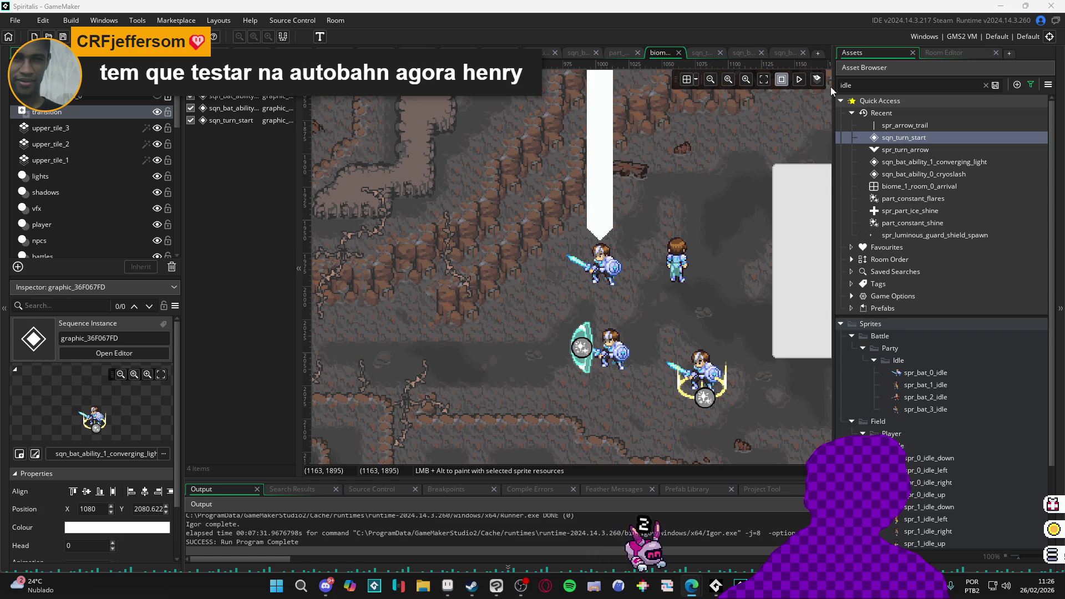
pyautogui.click(804, 81)
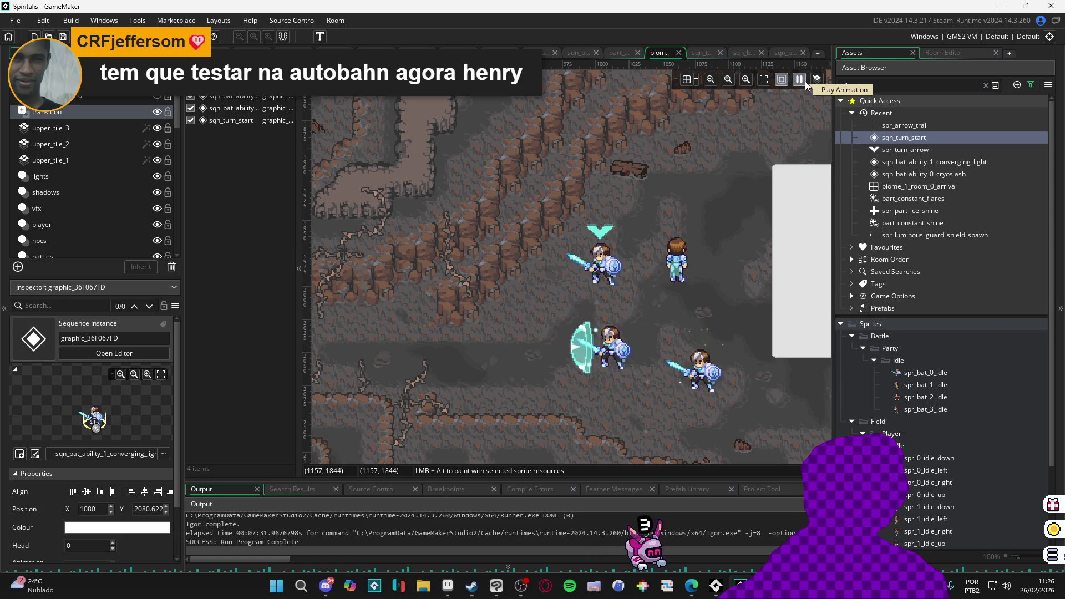
pyautogui.click(802, 80)
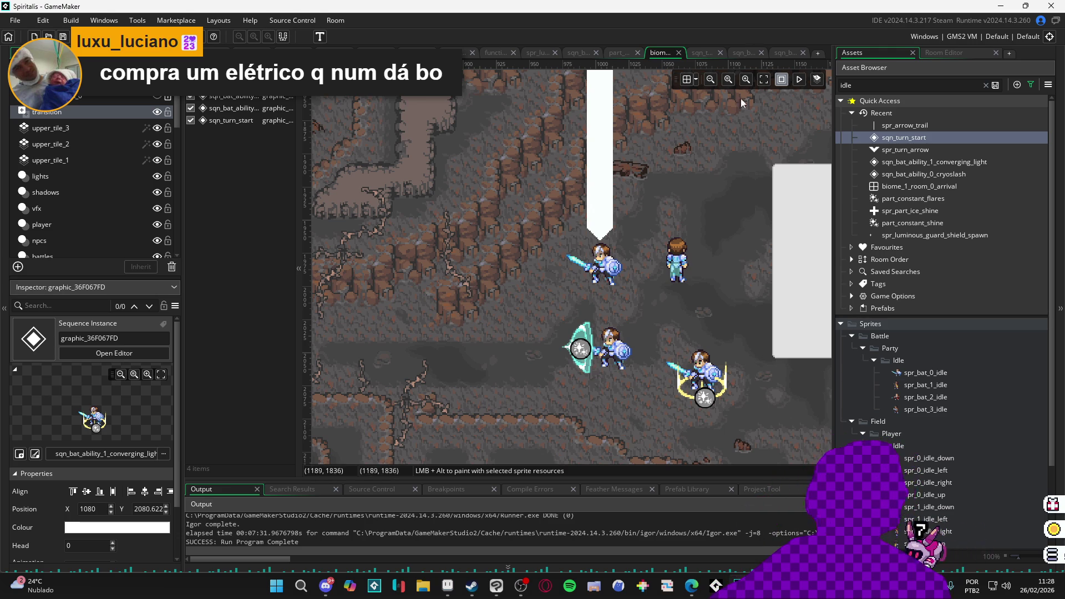
pyautogui.click(797, 80)
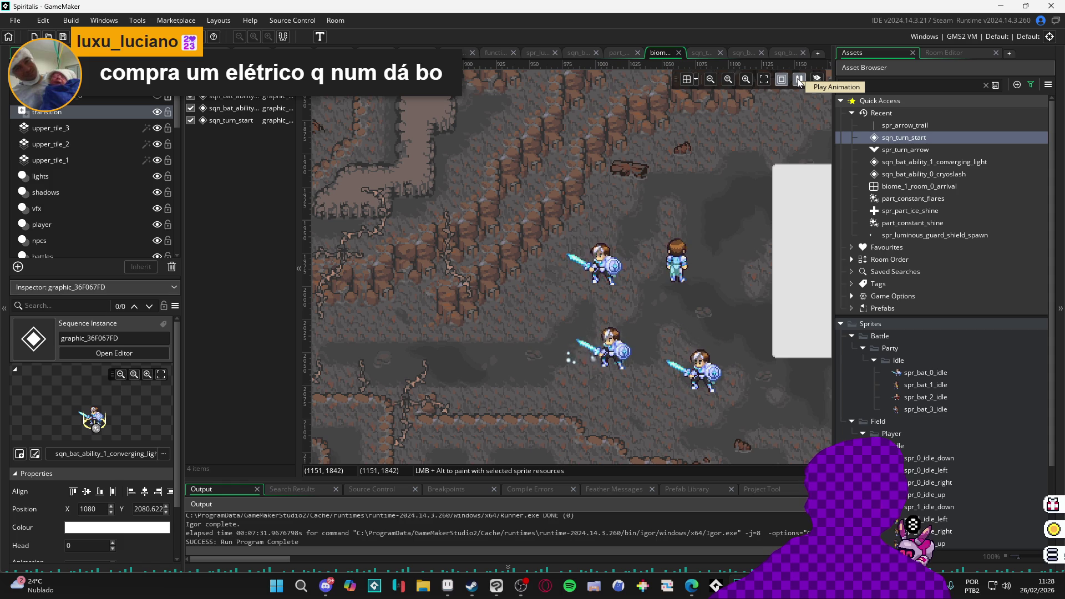
pyautogui.click(796, 82)
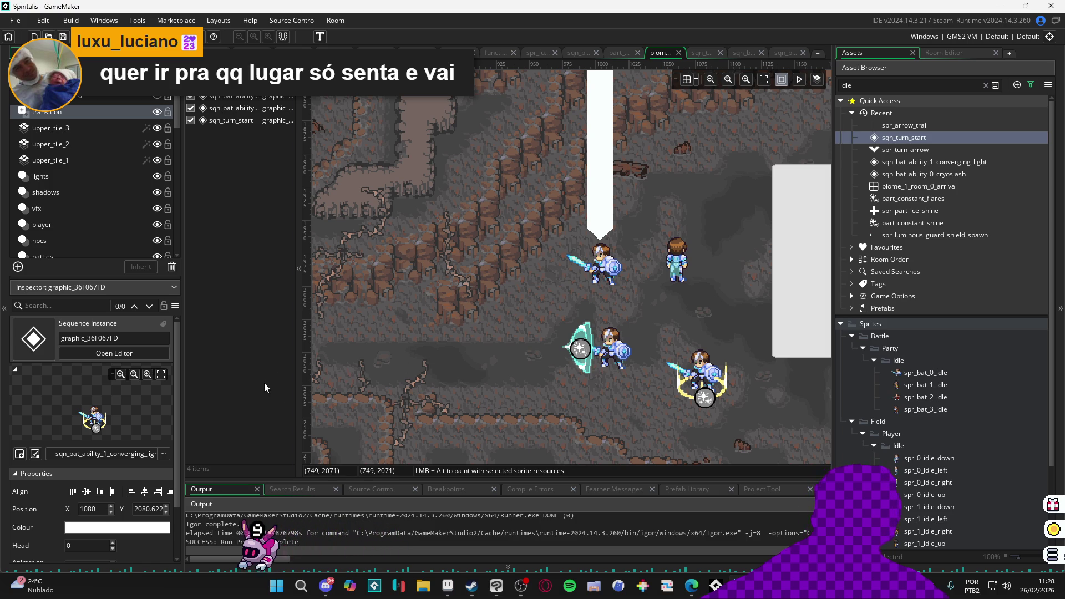
# Narrow the layer instance list to widen the room canvas, then ease it back slightly
pyautogui.moveTo(299, 414); pyautogui.dragTo(265, 416)
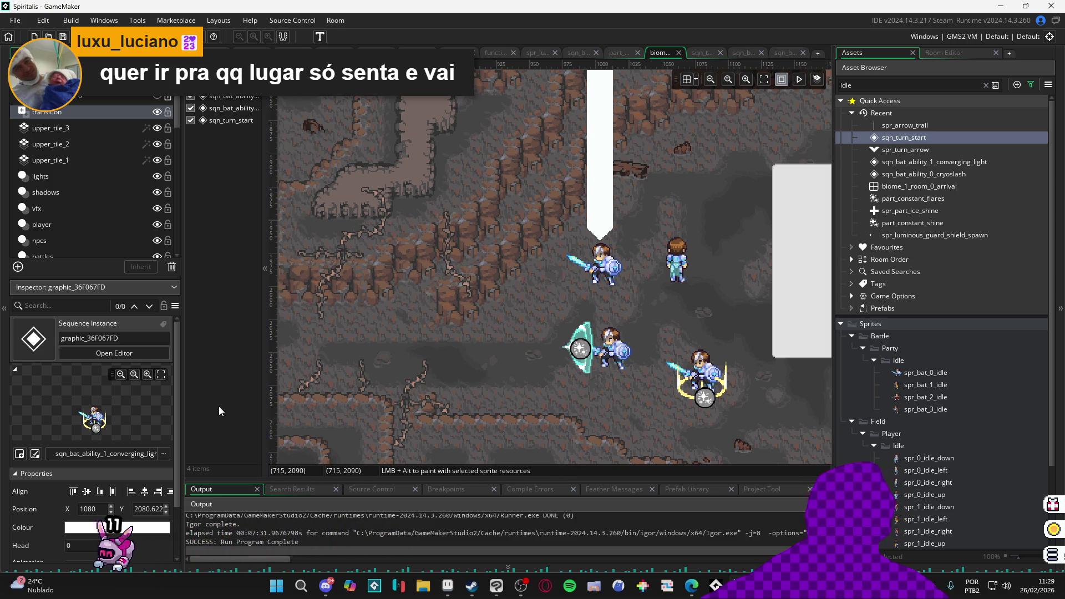
pyautogui.moveTo(261, 411); pyautogui.dragTo(254, 414)
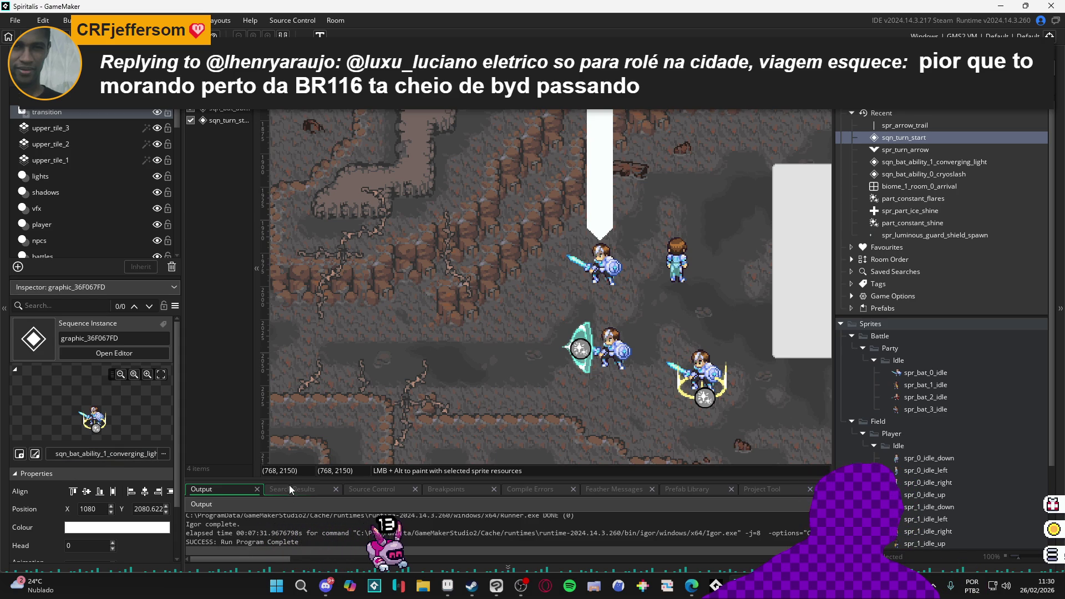
# Widen the layer list so sequence names read fully and shrink the Output log to a few lines
pyautogui.moveTo(288, 480)
pyautogui.mouseDown()
pyautogui.moveTo(331, 400)
pyautogui.moveTo(282, 449)
pyautogui.moveTo(258, 399)
pyautogui.moveTo(244, 436)
pyautogui.mouseUp()
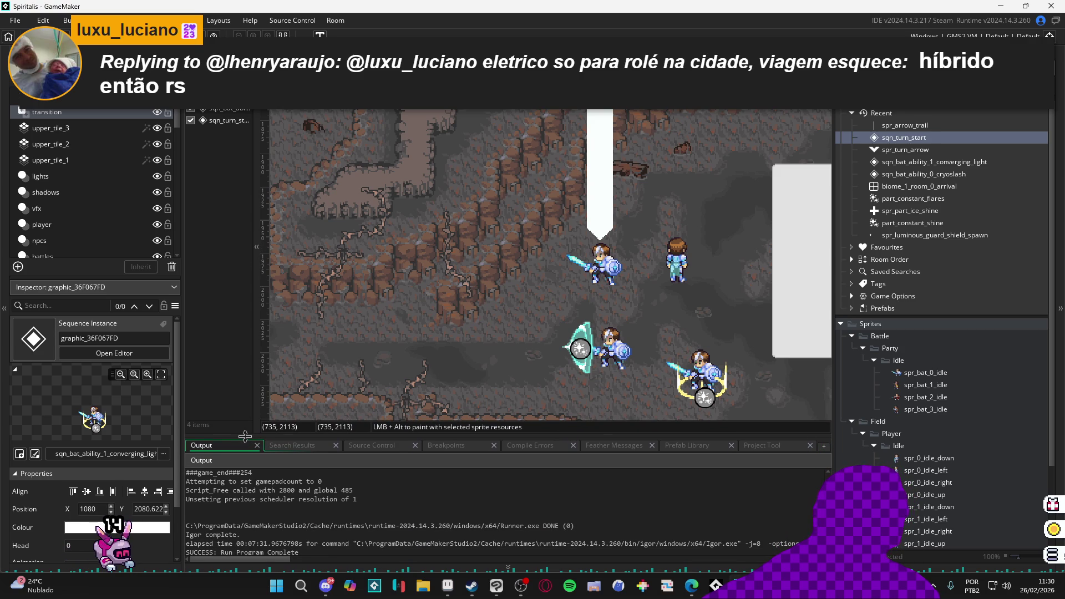
pyautogui.moveTo(244, 436); pyautogui.dragTo(258, 435)
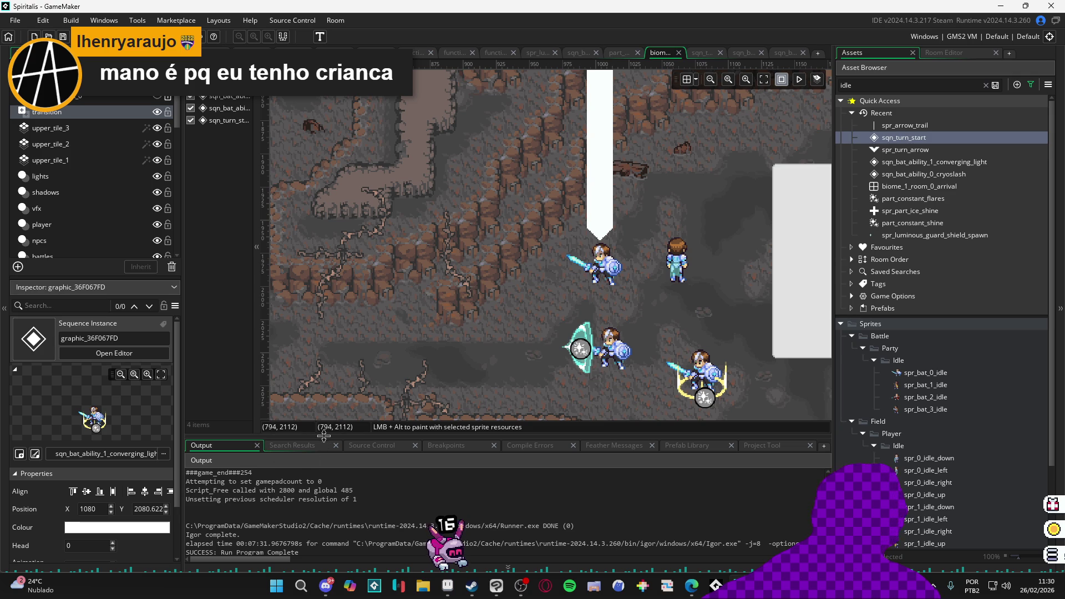
pyautogui.moveTo(327, 433)
pyautogui.mouseDown()
pyautogui.moveTo(339, 395)
pyautogui.moveTo(331, 417)
pyautogui.moveTo(283, 435)
pyautogui.mouseUp()
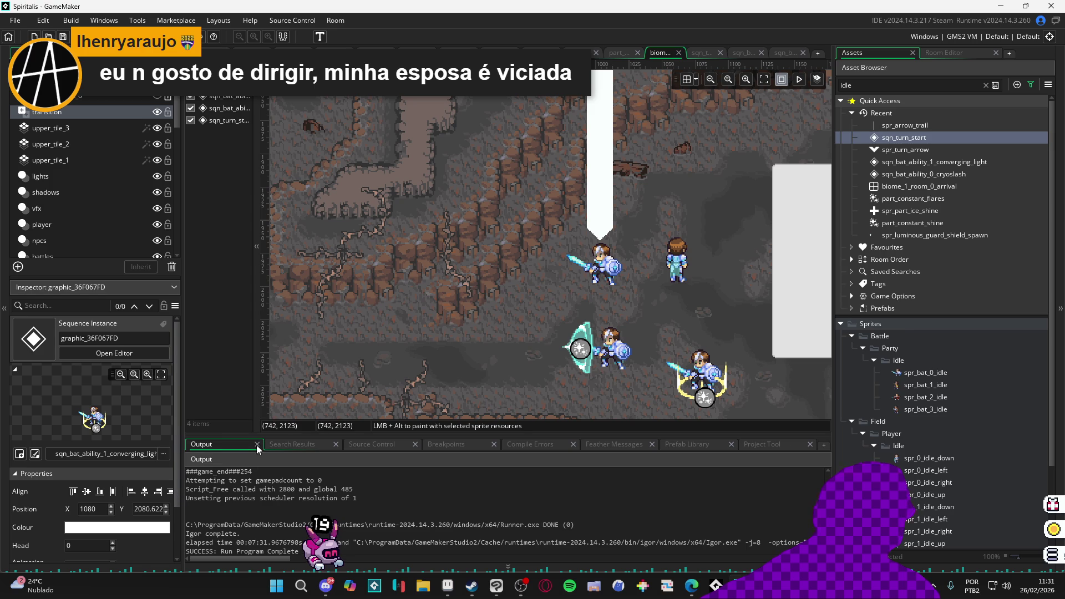
pyautogui.moveTo(255, 431); pyautogui.dragTo(221, 436)
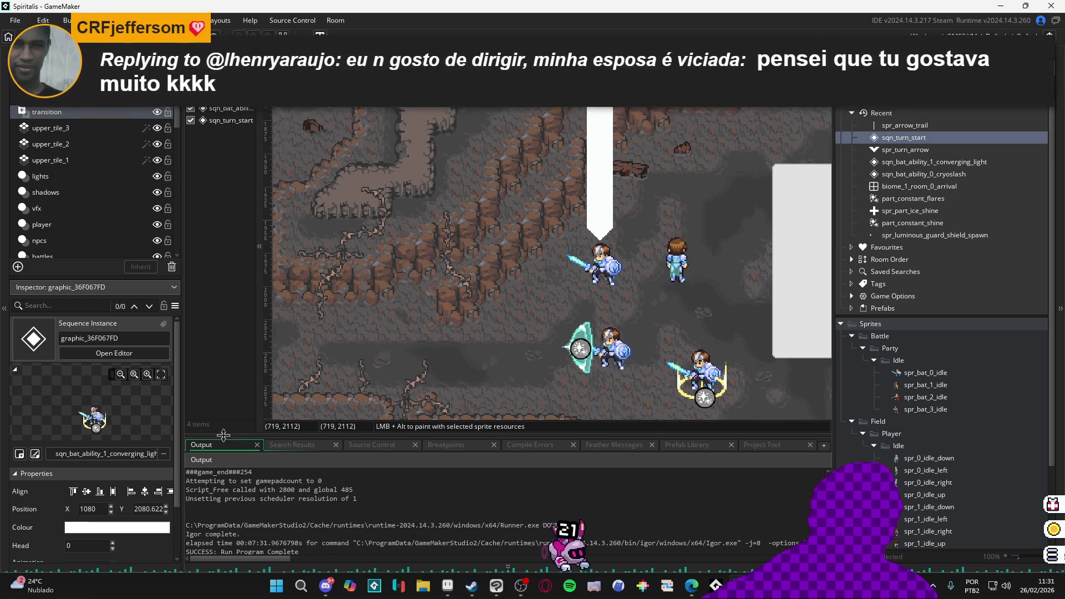
pyautogui.moveTo(224, 434); pyautogui.dragTo(176, 481)
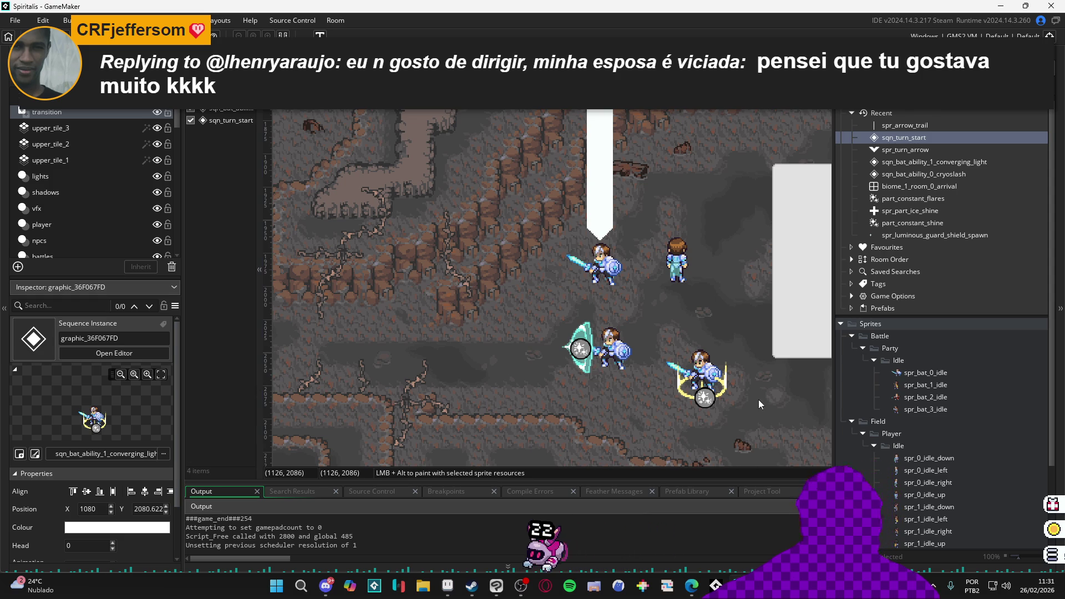
# Build and run the Spiritalis project with F5 to test the cave battle room
pyautogui.press('F5')
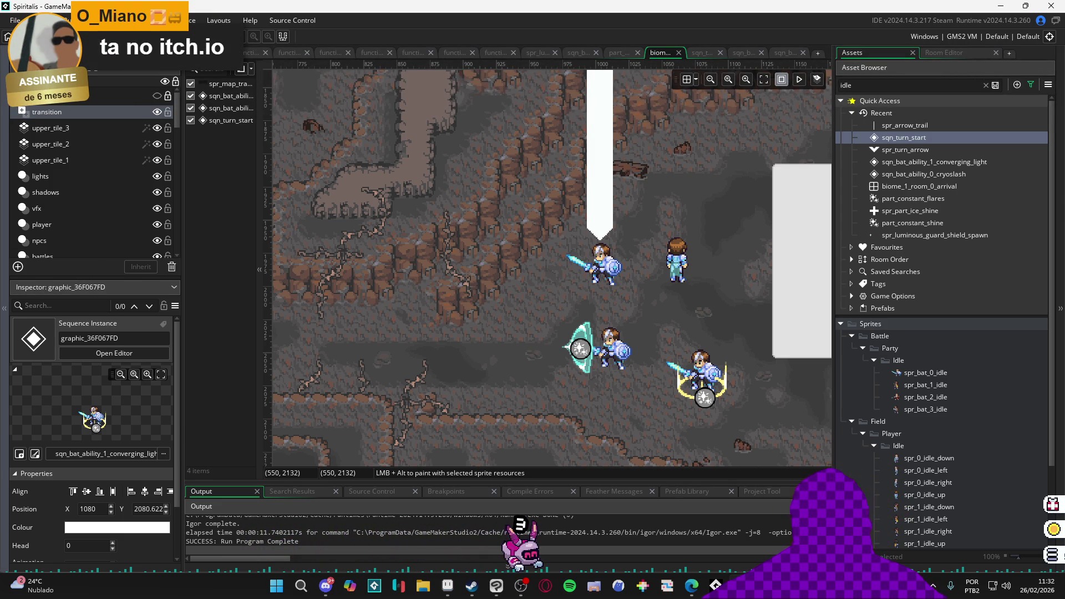
# In Edge, go to the Hyper Mice Rescue Definitive Edition itch.io page via 'itch'
pyautogui.hotkey('alt', 'Tab')
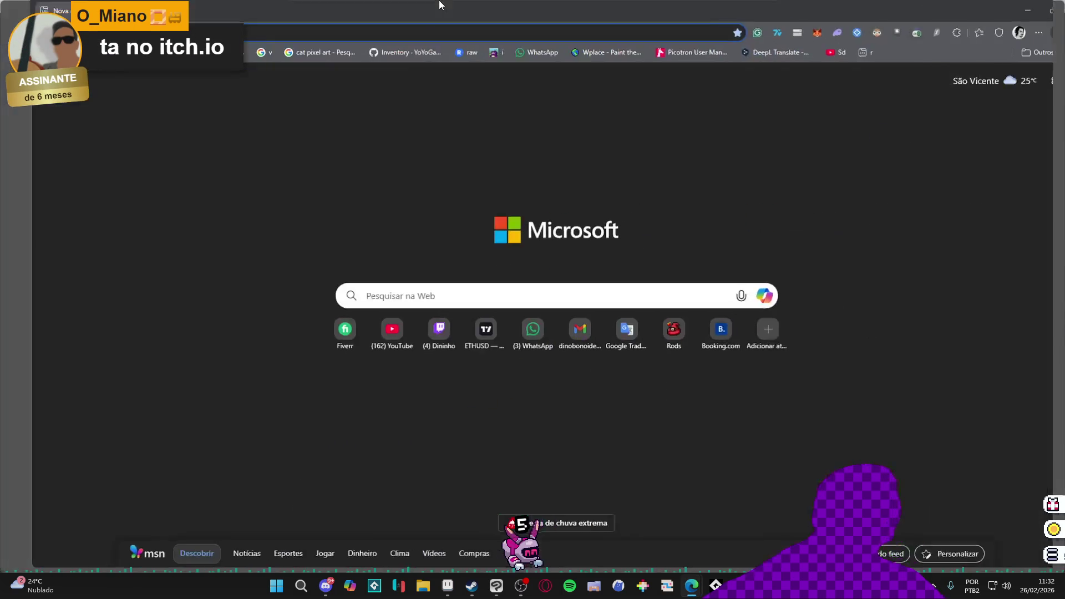
pyautogui.write('itch')
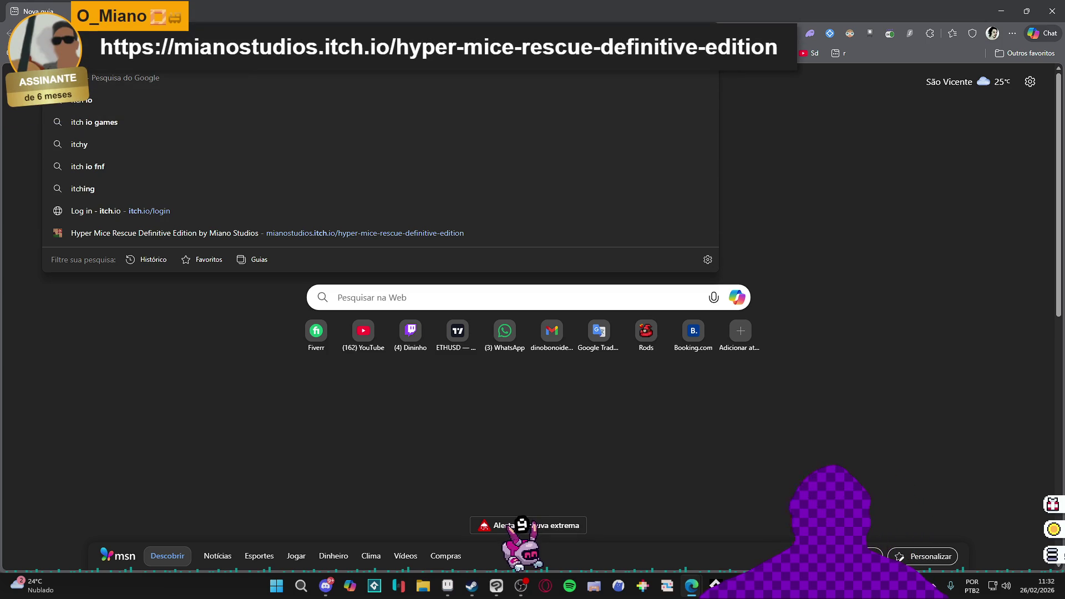
pyautogui.hotkey('alt', 'Tab')
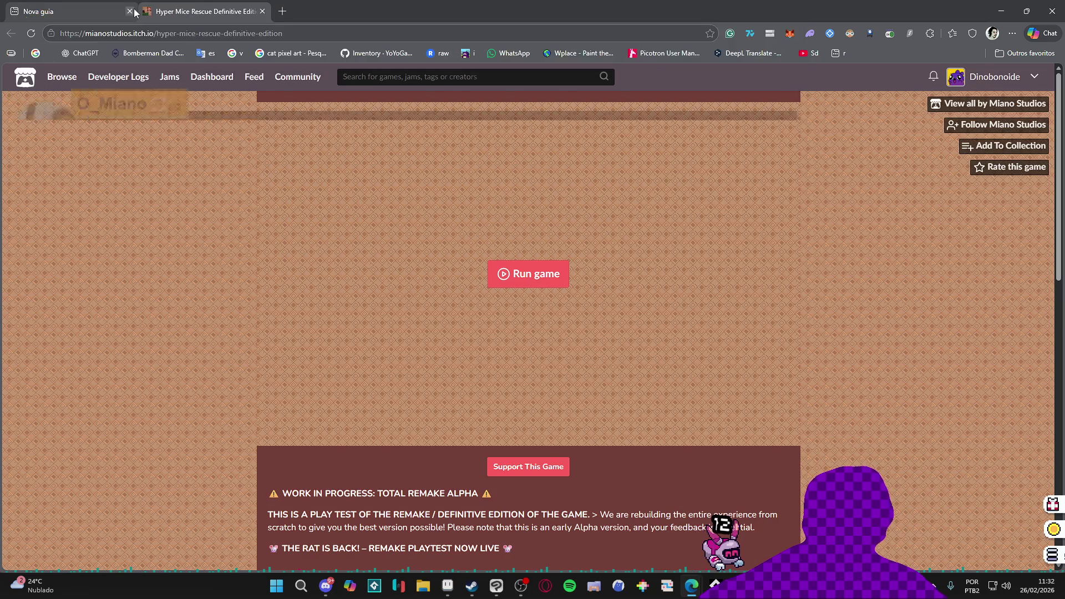
pyautogui.click(132, 11)
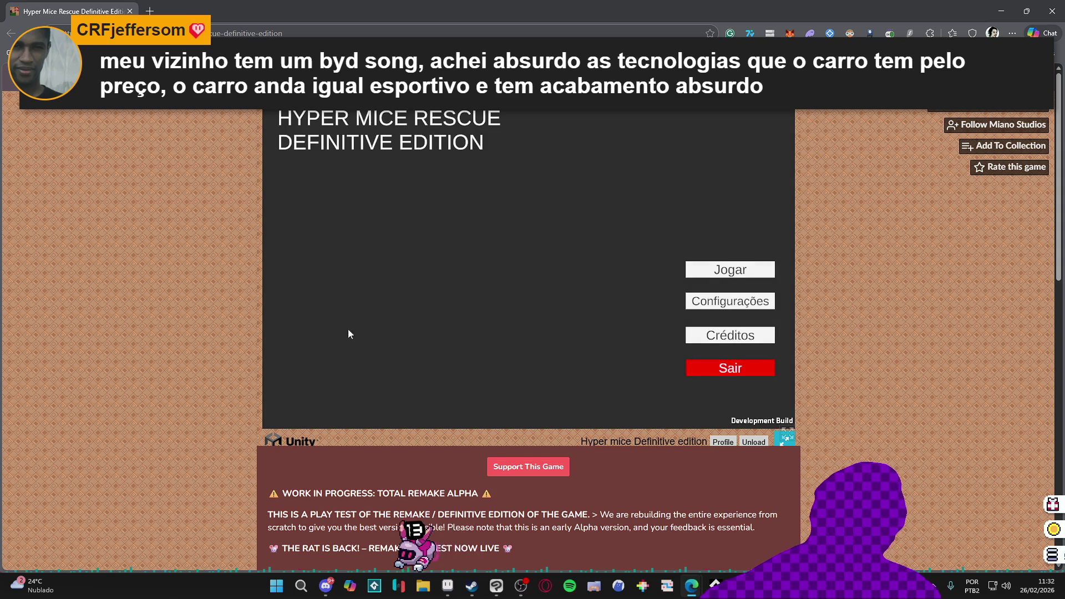
pyautogui.scroll(-4, 192, 342)
pyautogui.scroll(-5, 192, 341)
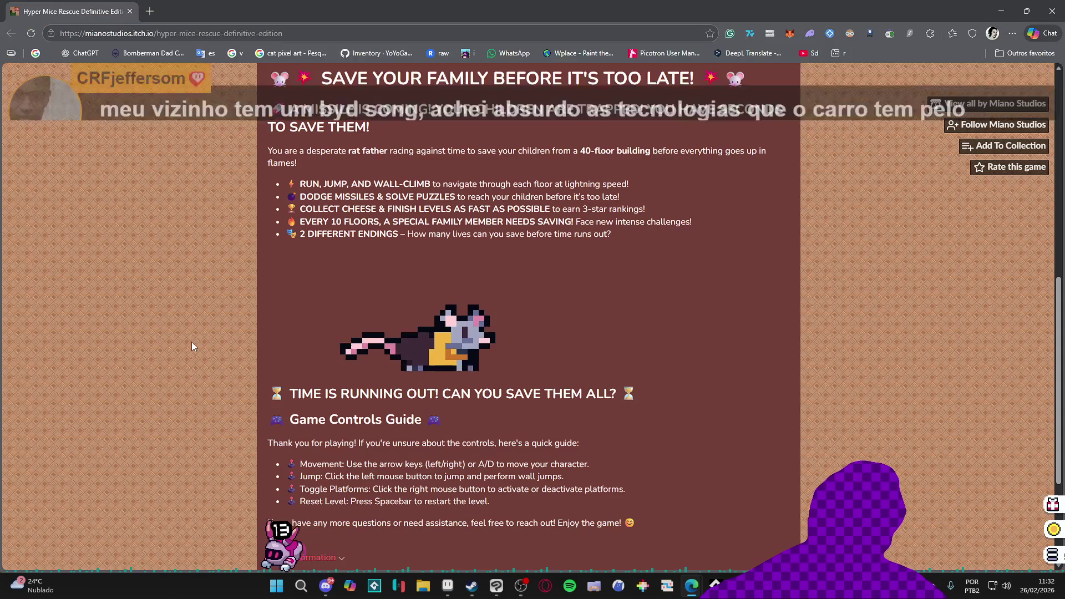
pyautogui.scroll(9, 191, 341)
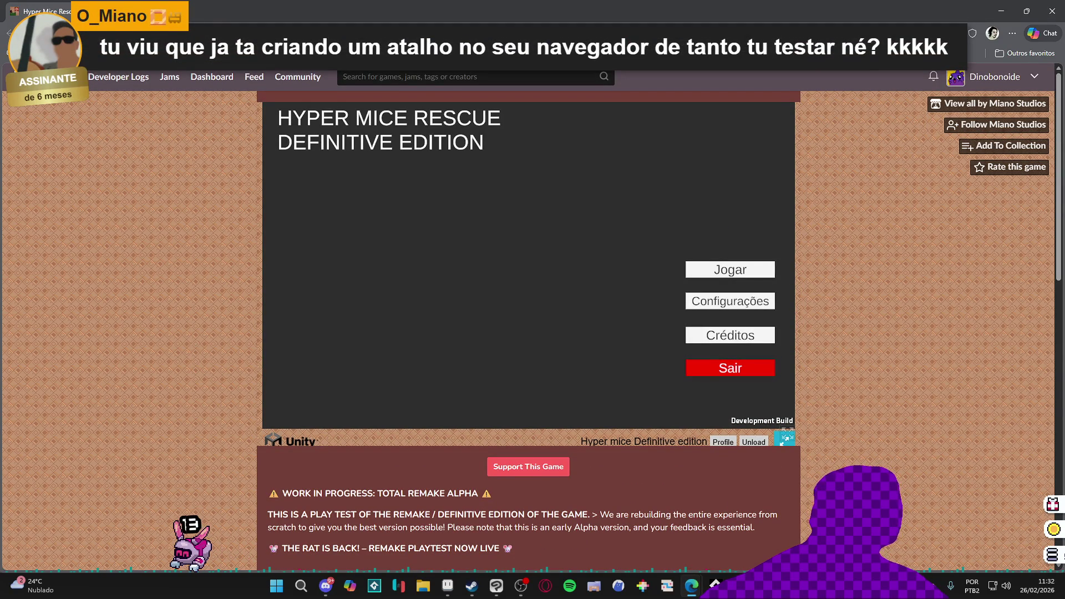
# From a new tab, switch back to the already-open Hyper Mice Rescue itch.io tab
pyautogui.hotkey('ctrl', 't')
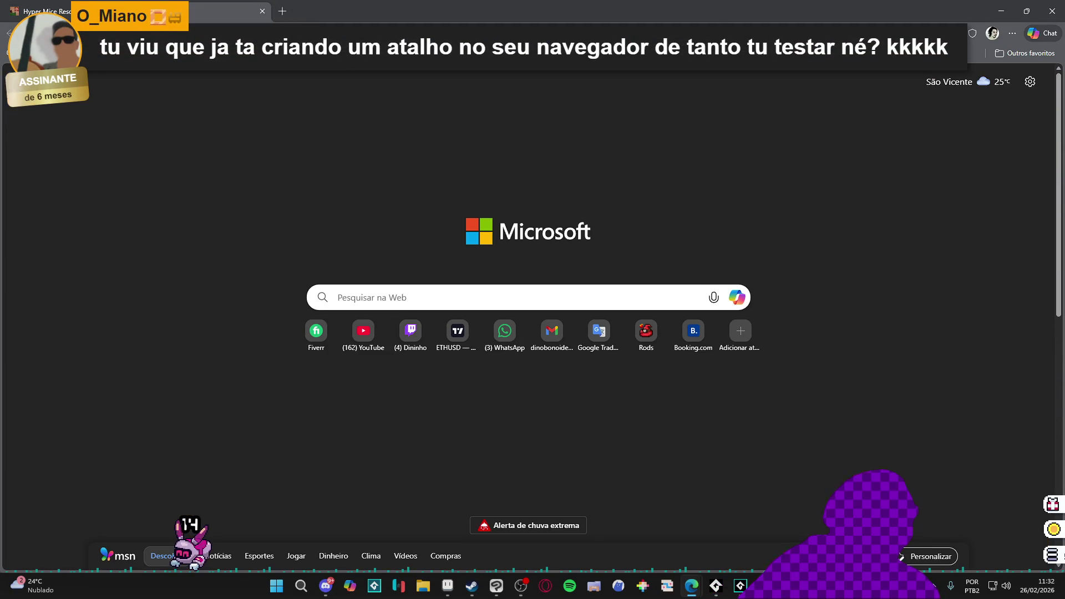
pyautogui.write('it')
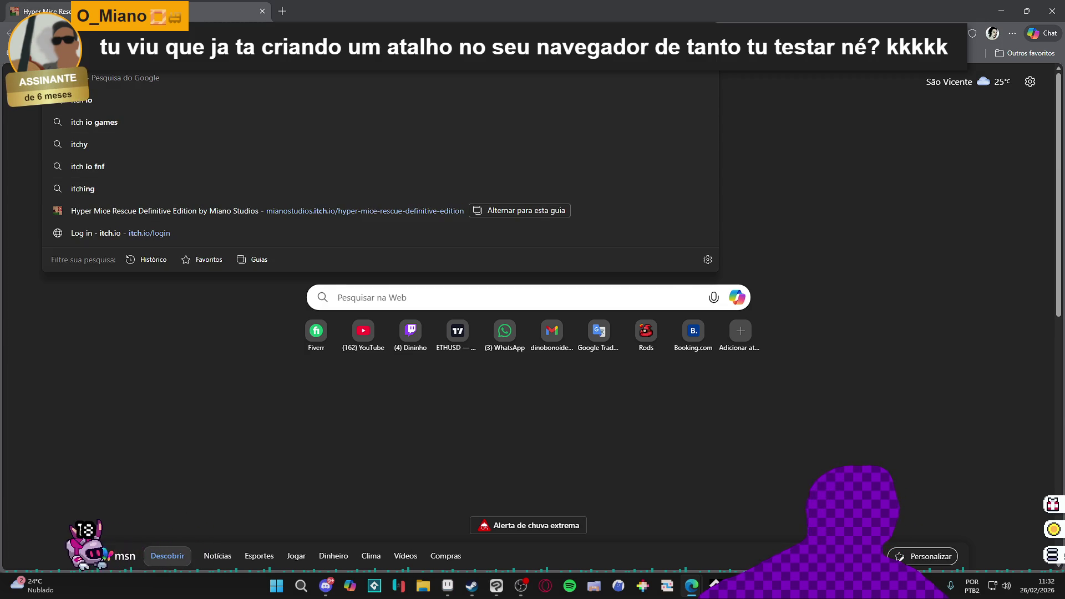
pyautogui.click(520, 210)
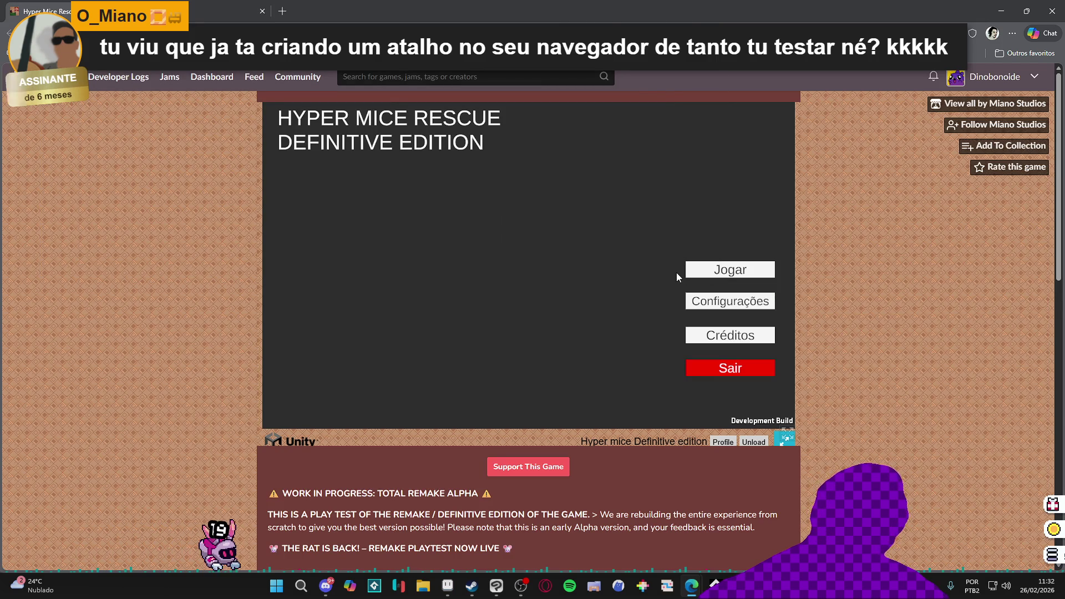
# Start Hyper Mice Rescue from its main menu and dash the mouse right across the platforms
pyautogui.click(712, 269)
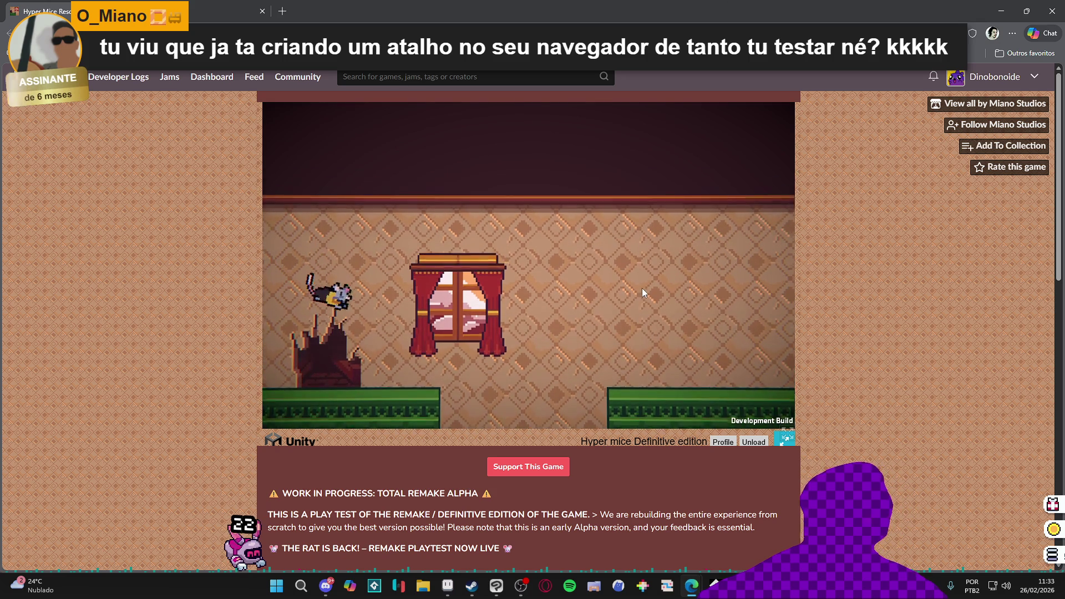
pyautogui.click(634, 294)
pyautogui.press('a')
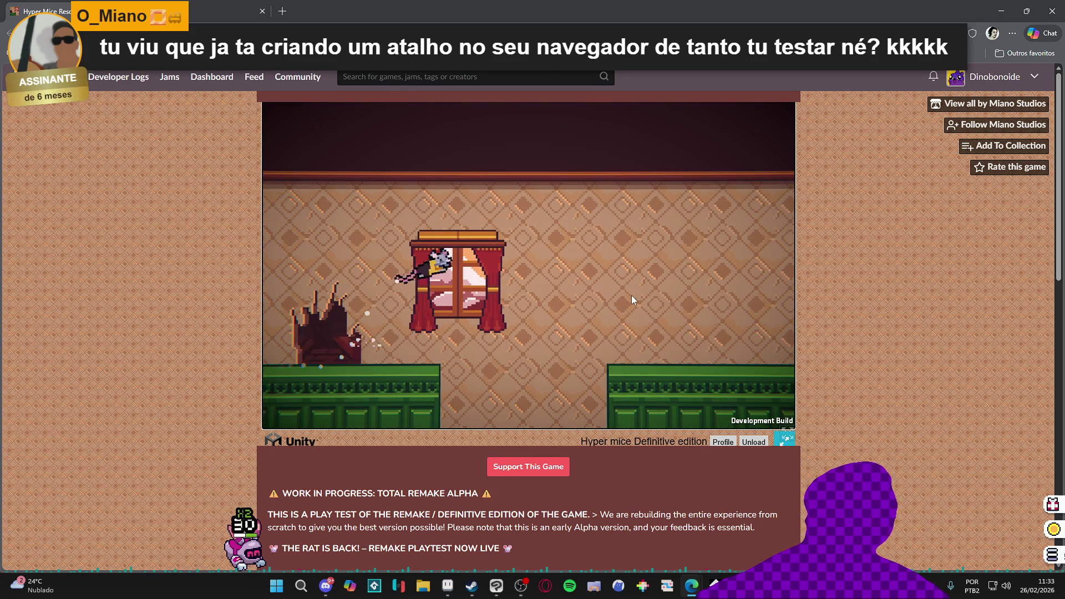
pyautogui.click(631, 300)
pyautogui.click(631, 299)
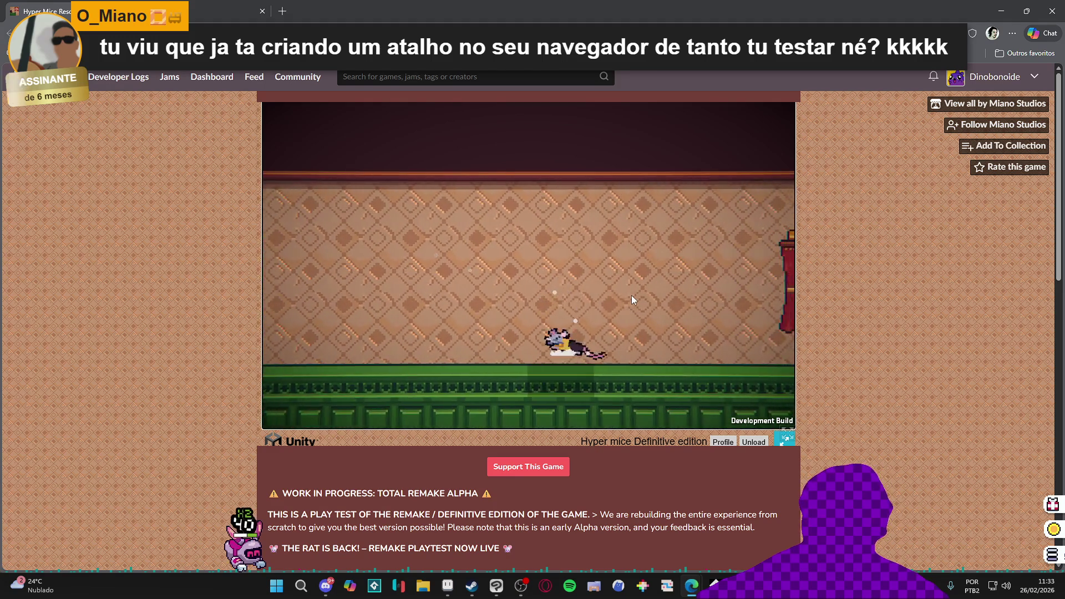
pyautogui.click(632, 299)
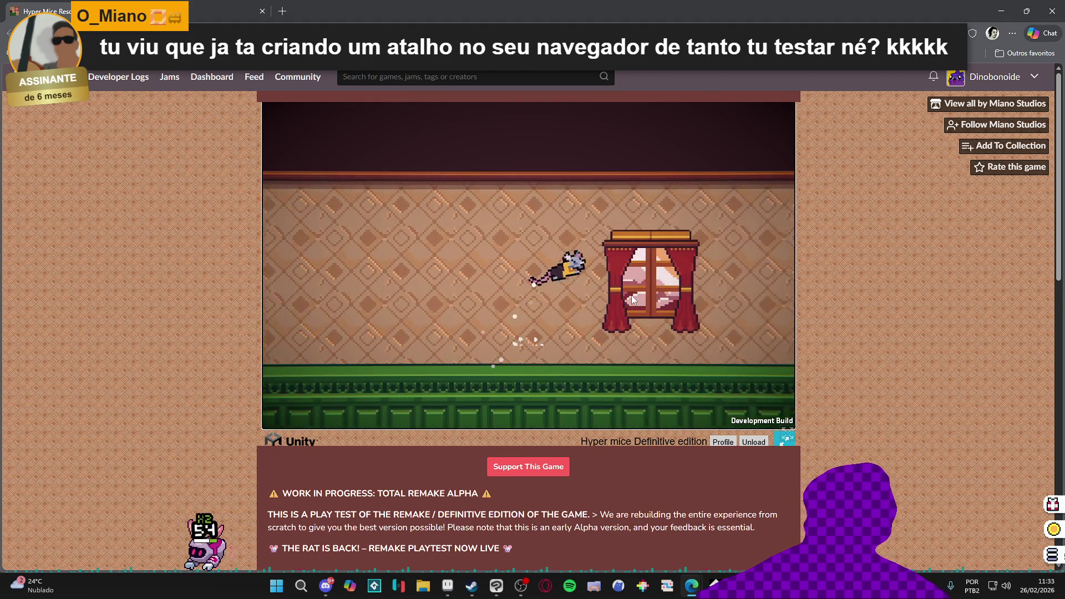
pyautogui.click(631, 297)
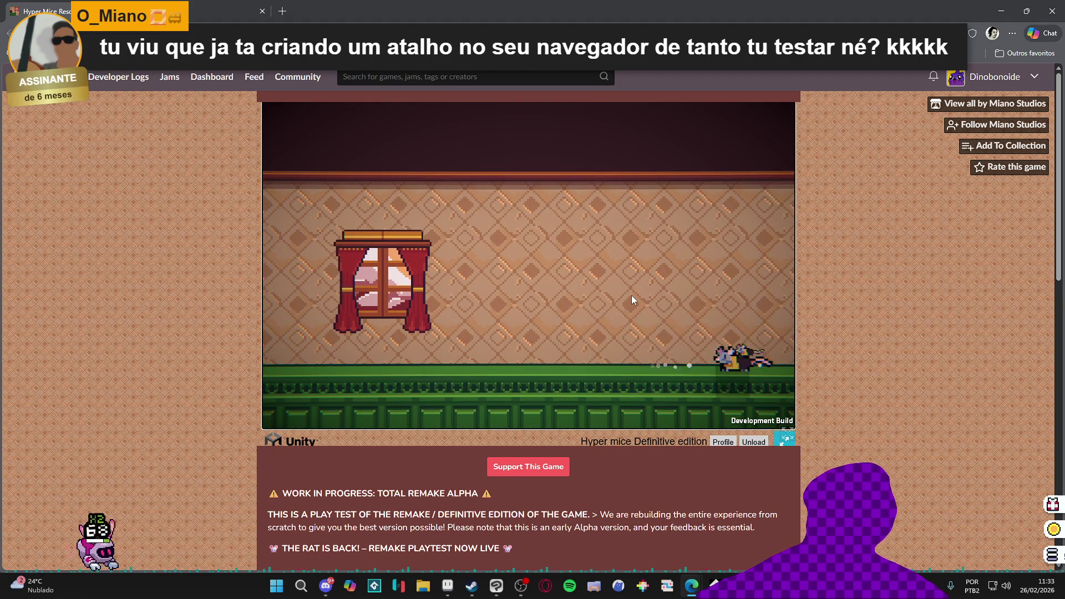
# Run and jump the mouse over the green ledge, central platform and higher railing
pyautogui.press('a')
pyautogui.press('space')
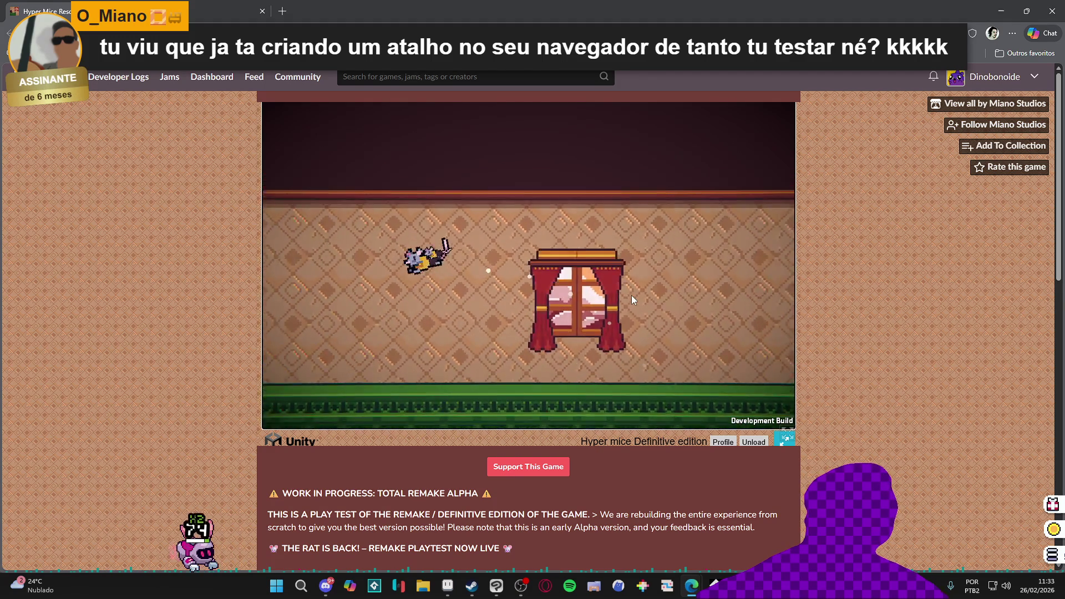
pyautogui.press('a')
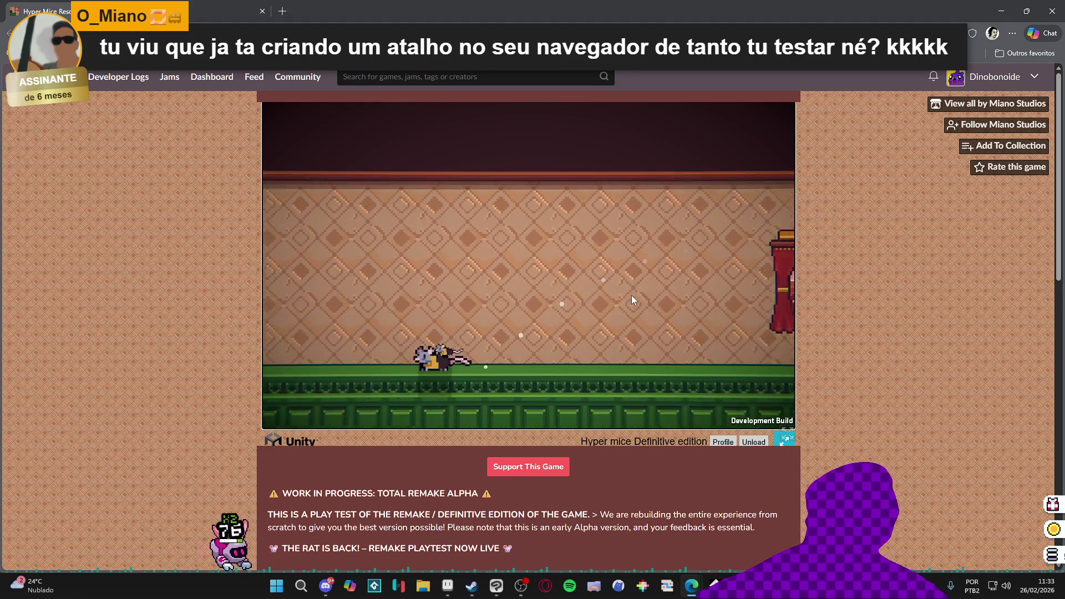
pyautogui.press('space')
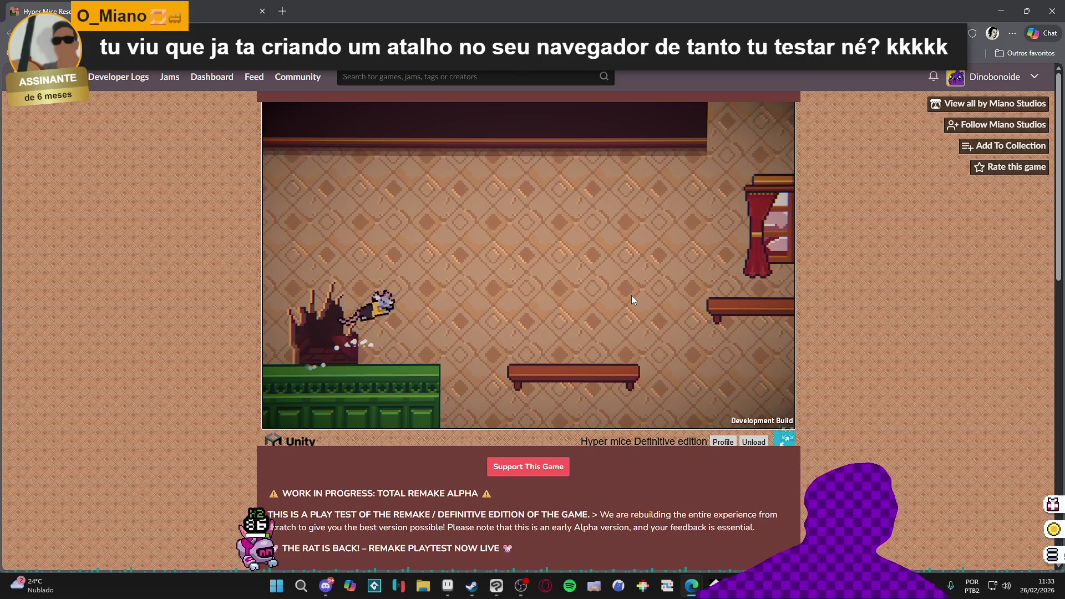
pyautogui.click(631, 300)
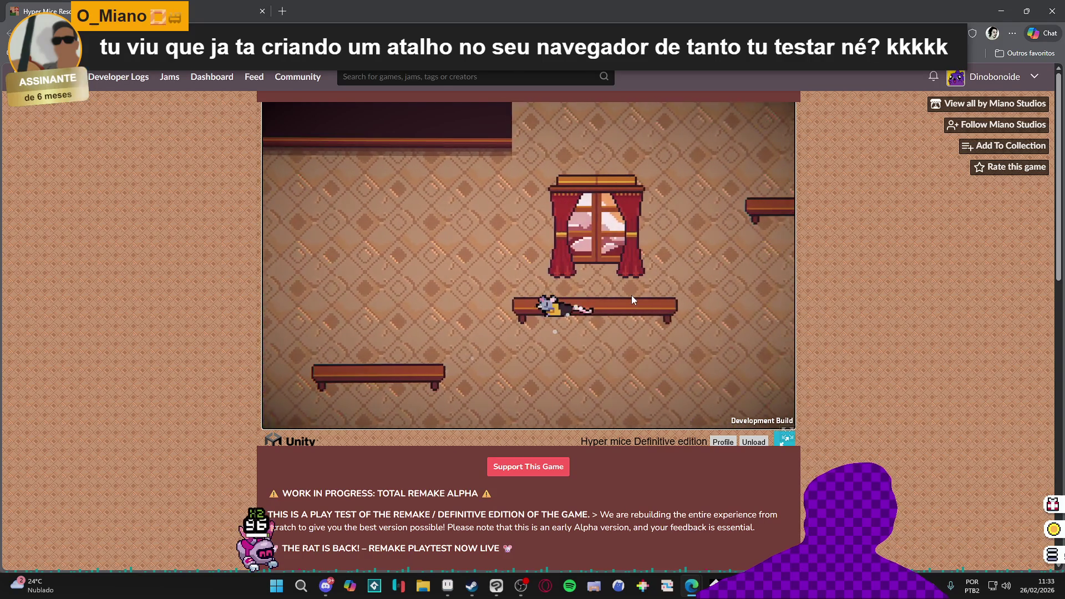
pyautogui.press('space')
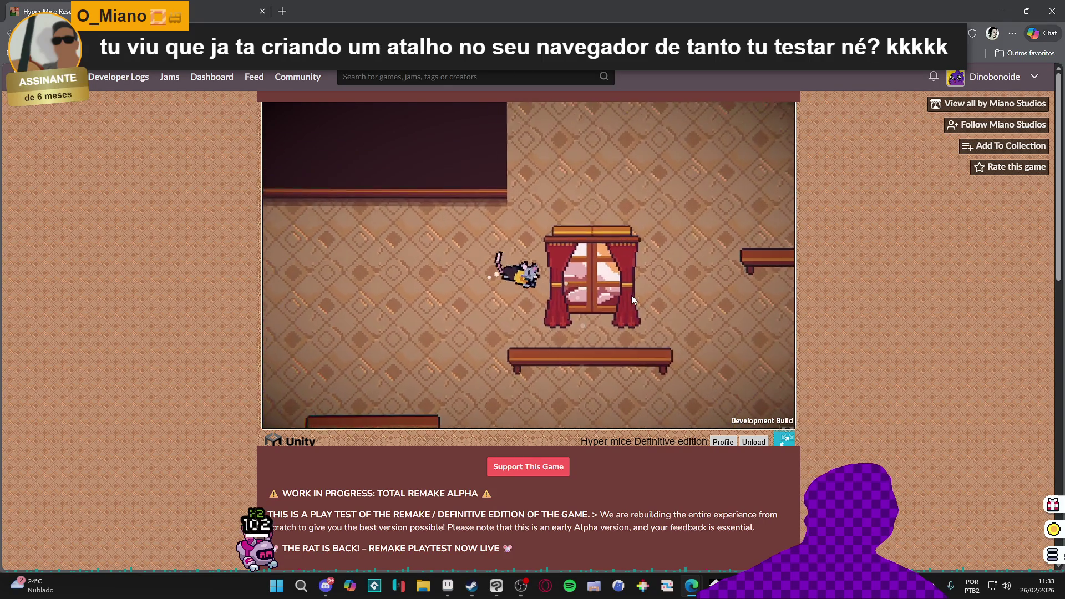
pyautogui.press('d')
pyautogui.press('space')
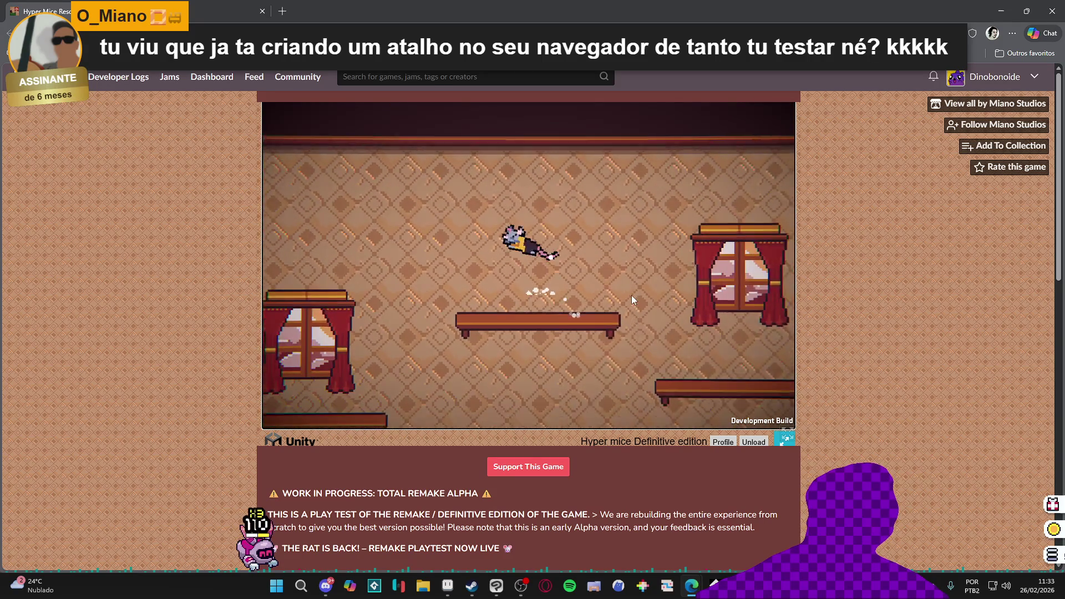
pyautogui.press('a')
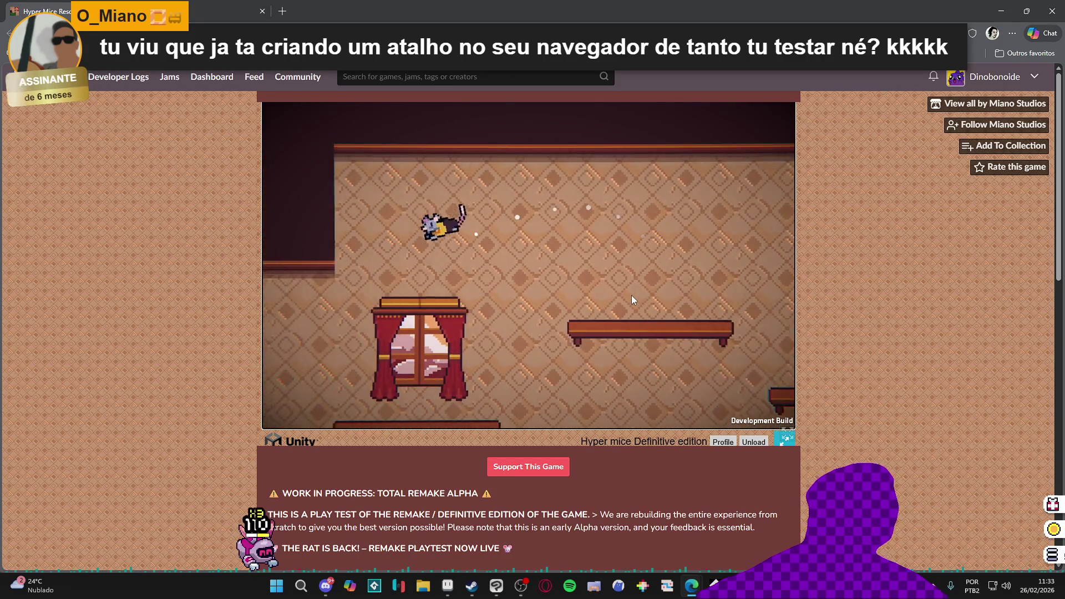
pyautogui.press('space')
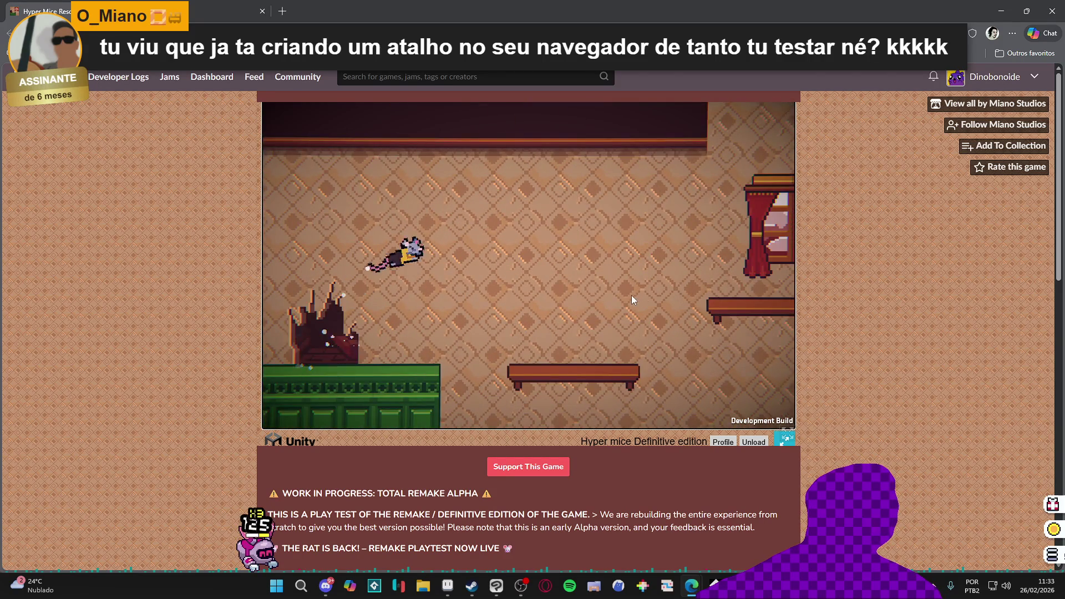
pyautogui.press('d')
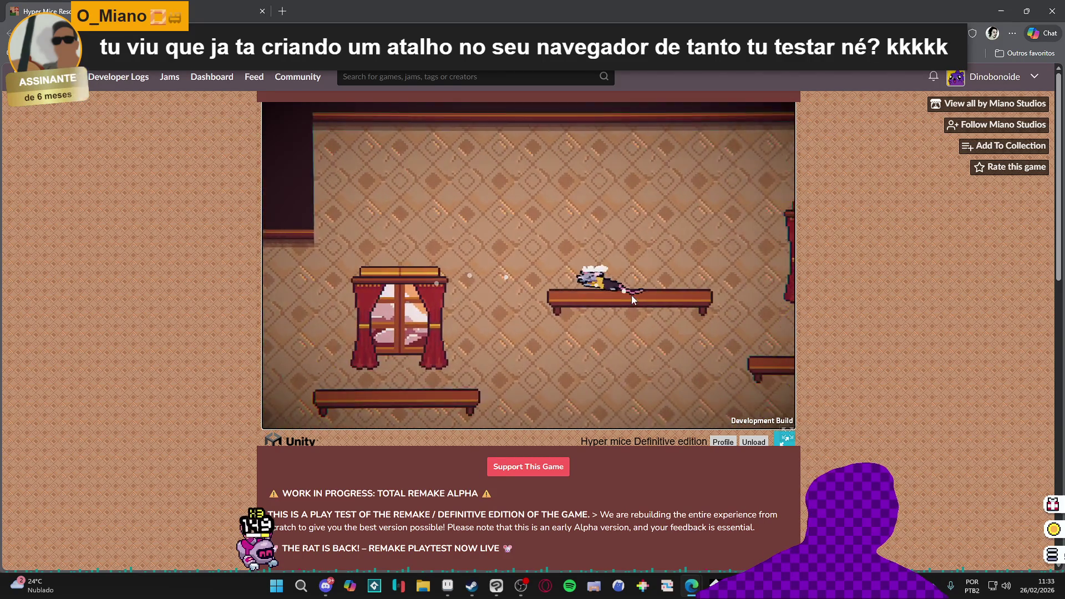
pyautogui.press('space')
pyautogui.press('a')
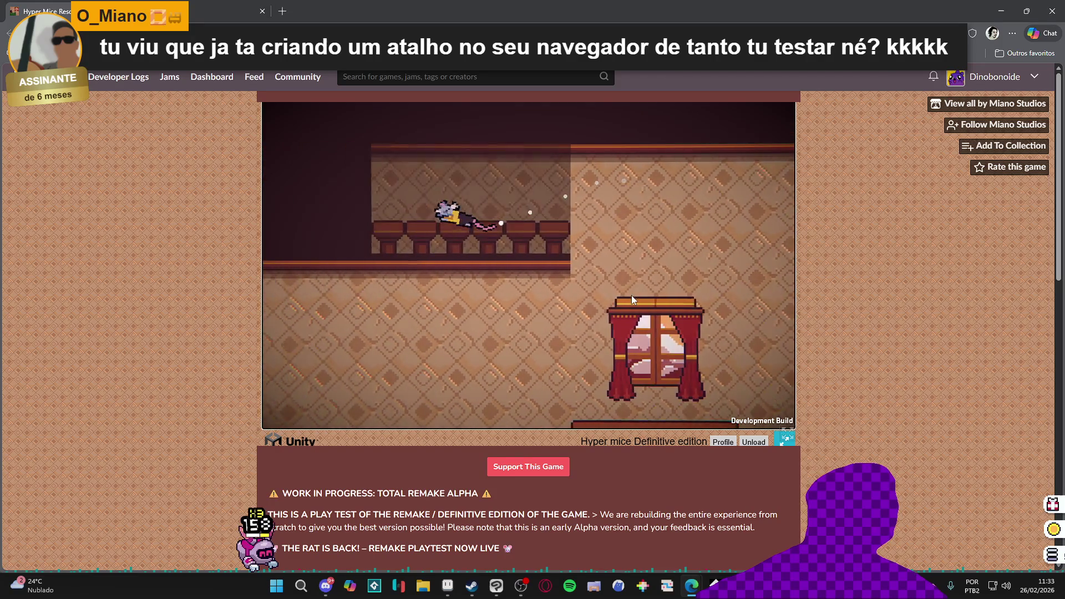
pyautogui.press('d')
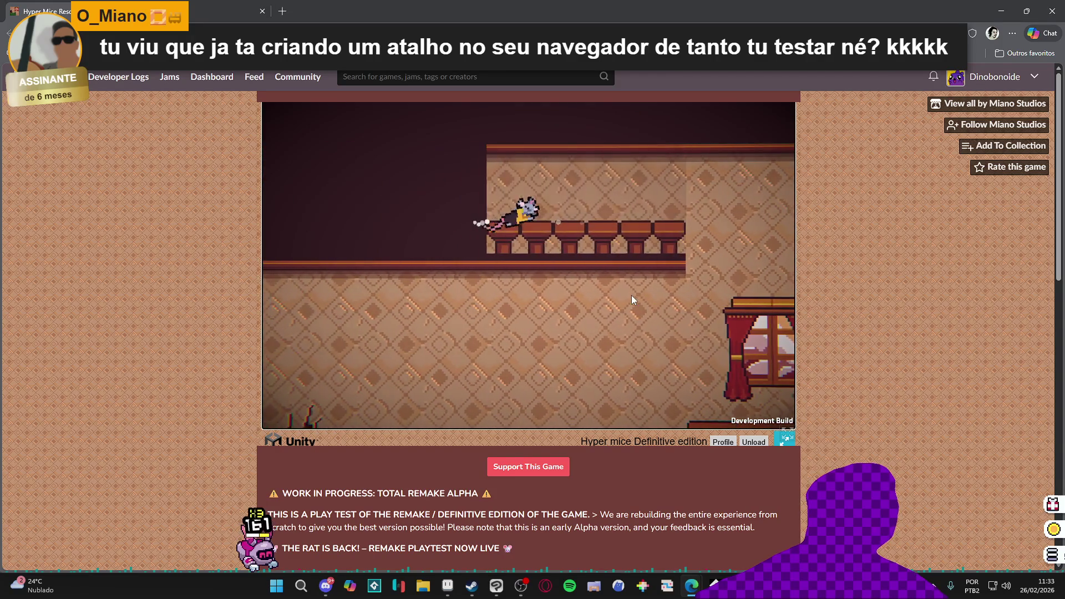
pyautogui.press('space')
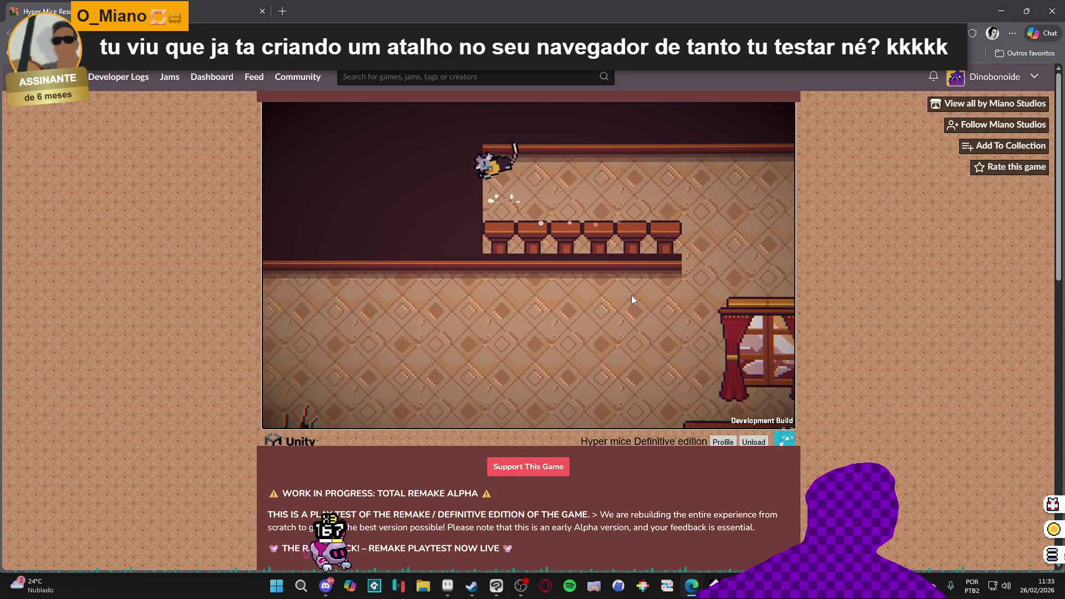
pyautogui.press('d')
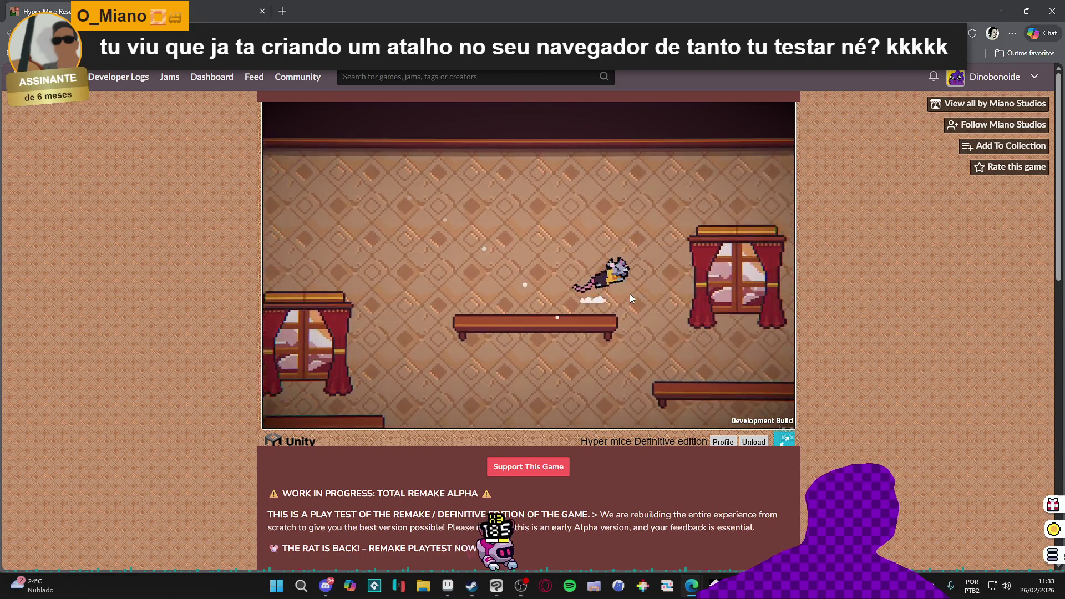
pyautogui.press('space')
pyautogui.press('space')
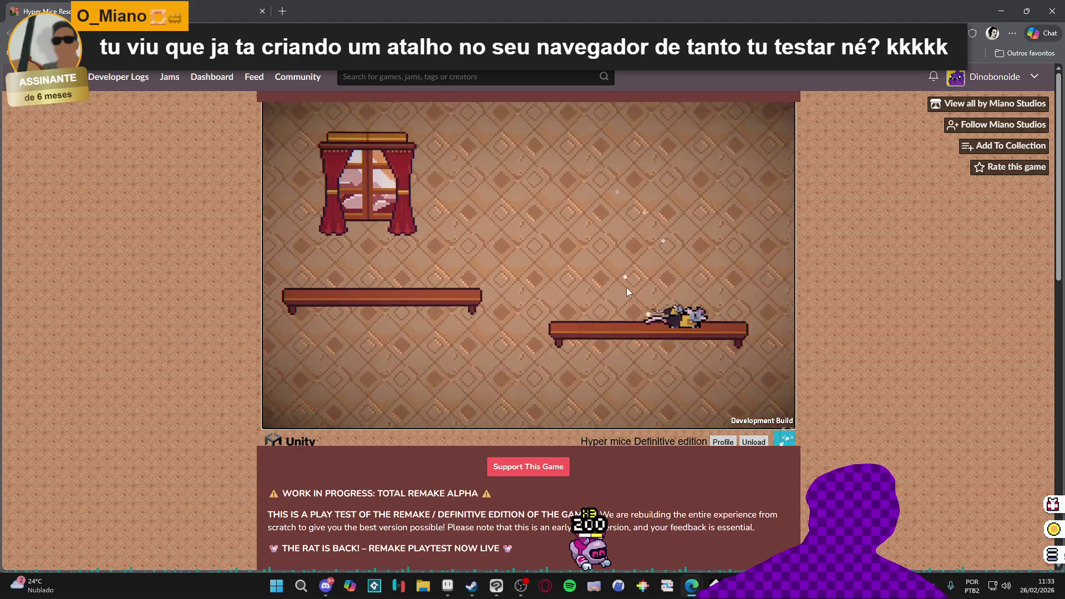
# Climb the higher platforms, hop past the window toward the green cabinet, then drop to the green floor
pyautogui.press('a')
pyautogui.press('space')
pyautogui.press('space')
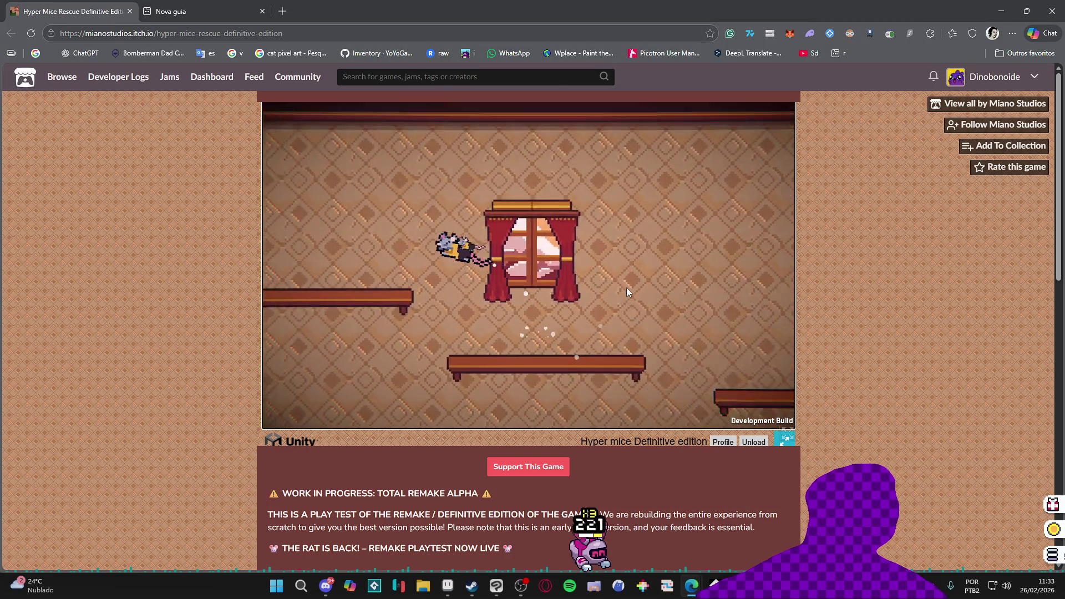
pyautogui.press('a')
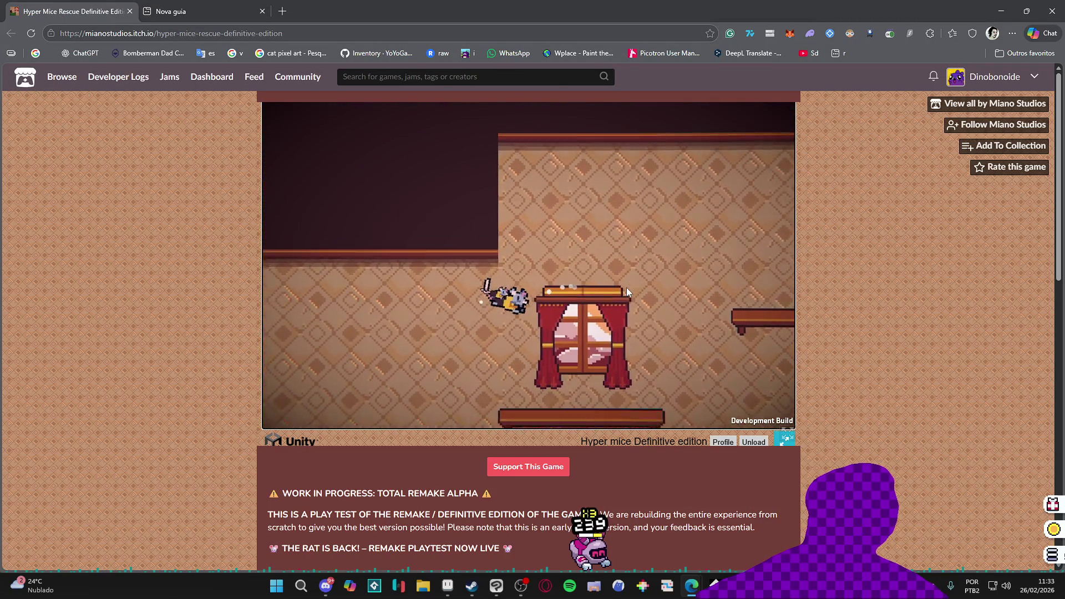
pyautogui.press('space')
pyautogui.press('a')
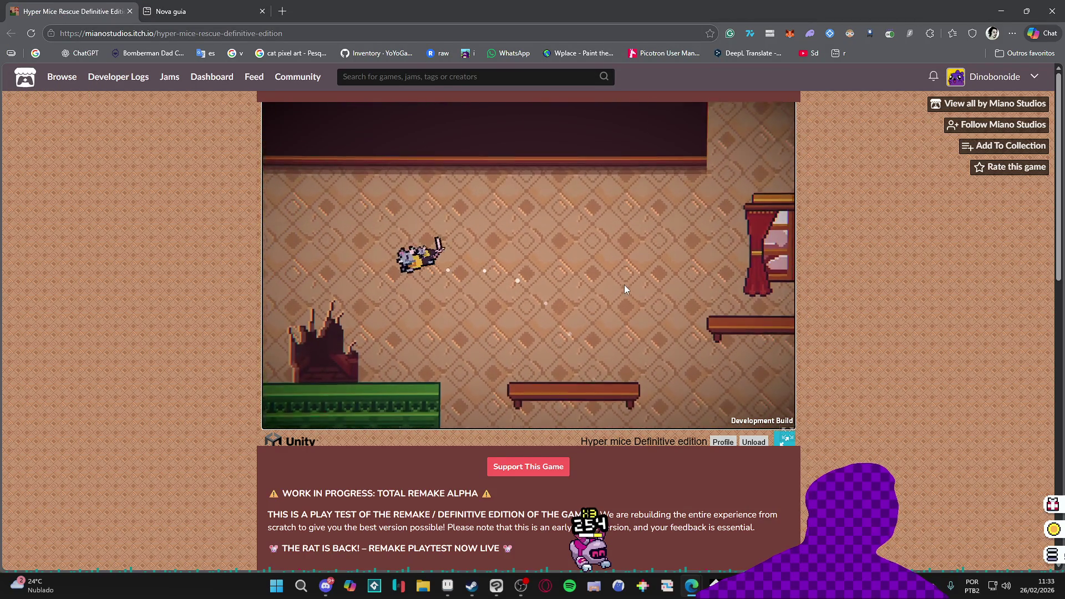
pyautogui.press('space')
pyautogui.press('d')
pyautogui.press('space')
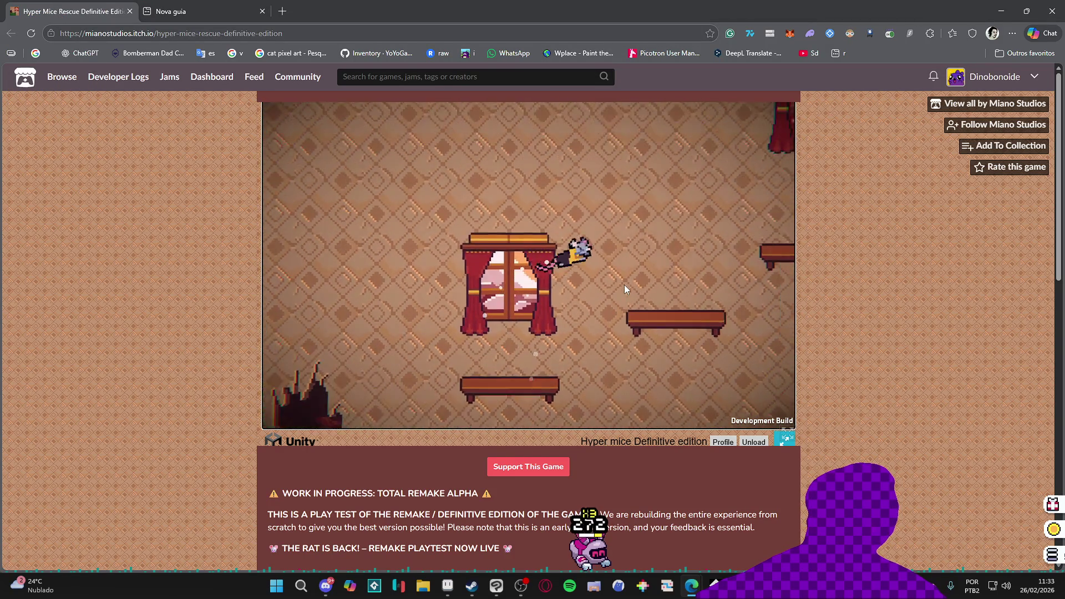
pyautogui.press('space')
pyautogui.press('d')
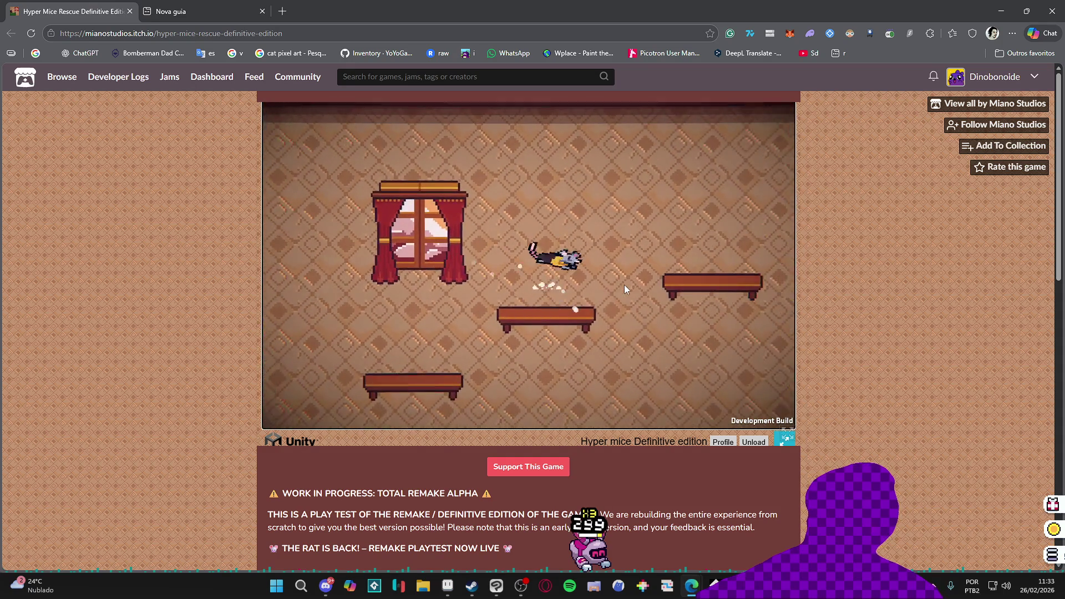
pyautogui.press('space')
pyautogui.press('a')
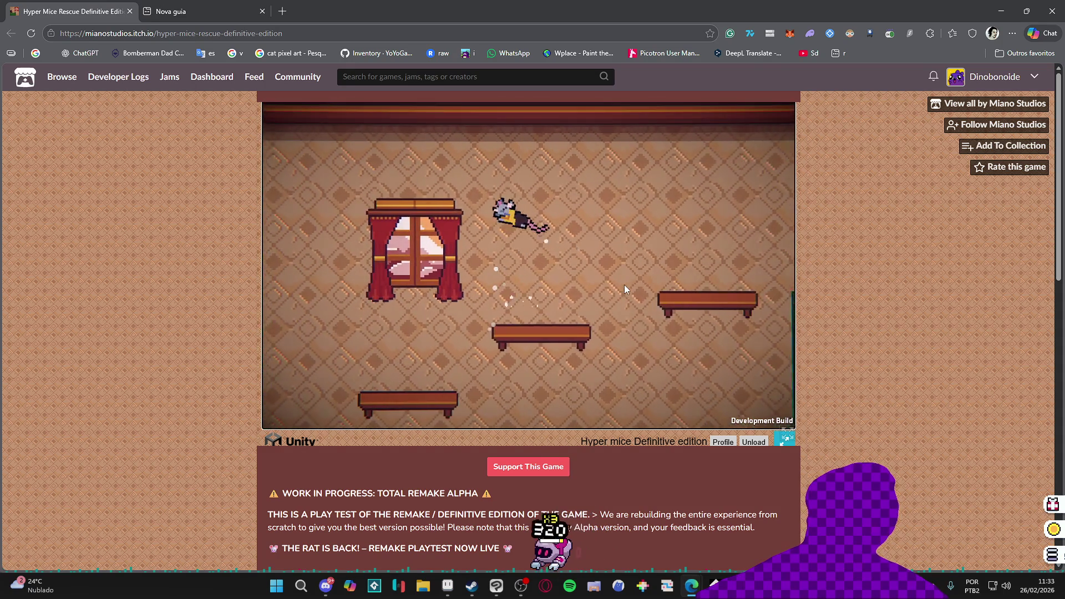
pyautogui.press('d')
pyautogui.press('space')
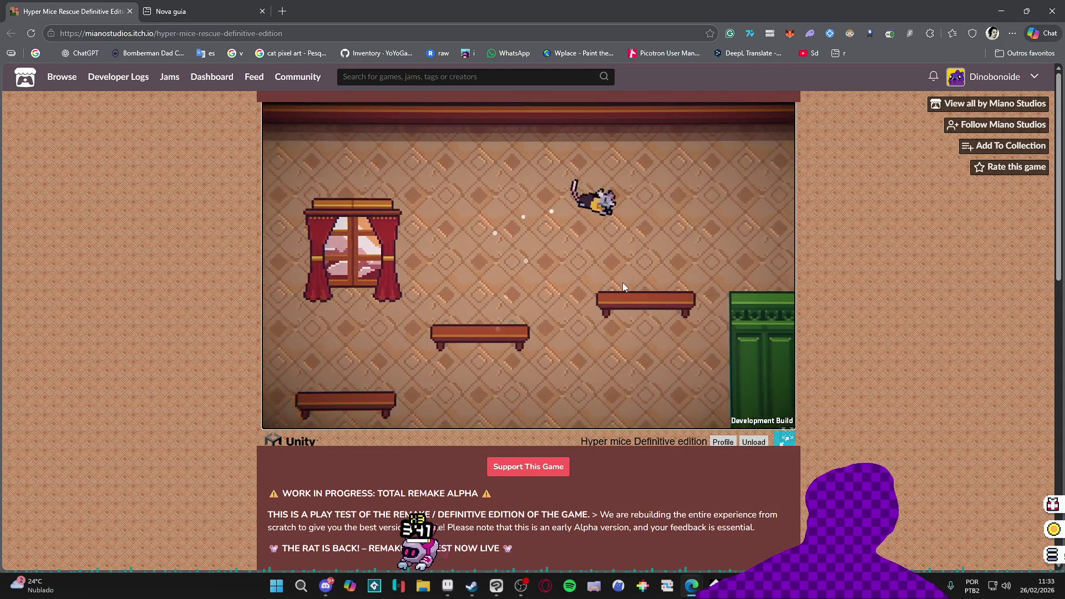
pyautogui.press('a')
pyautogui.press('d')
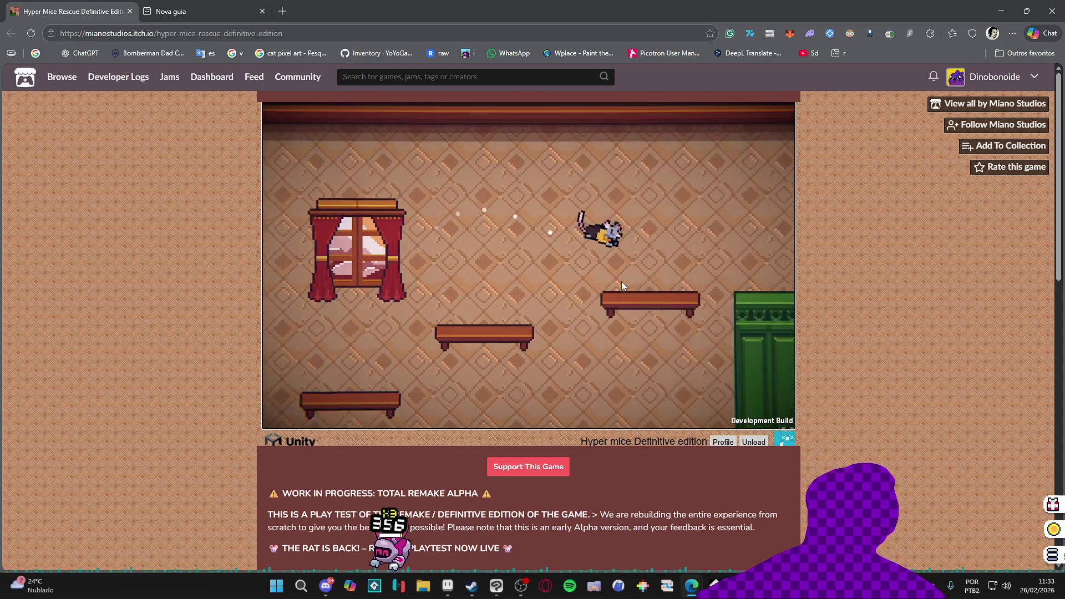
pyautogui.press('a')
pyautogui.press('space')
pyautogui.press('a')
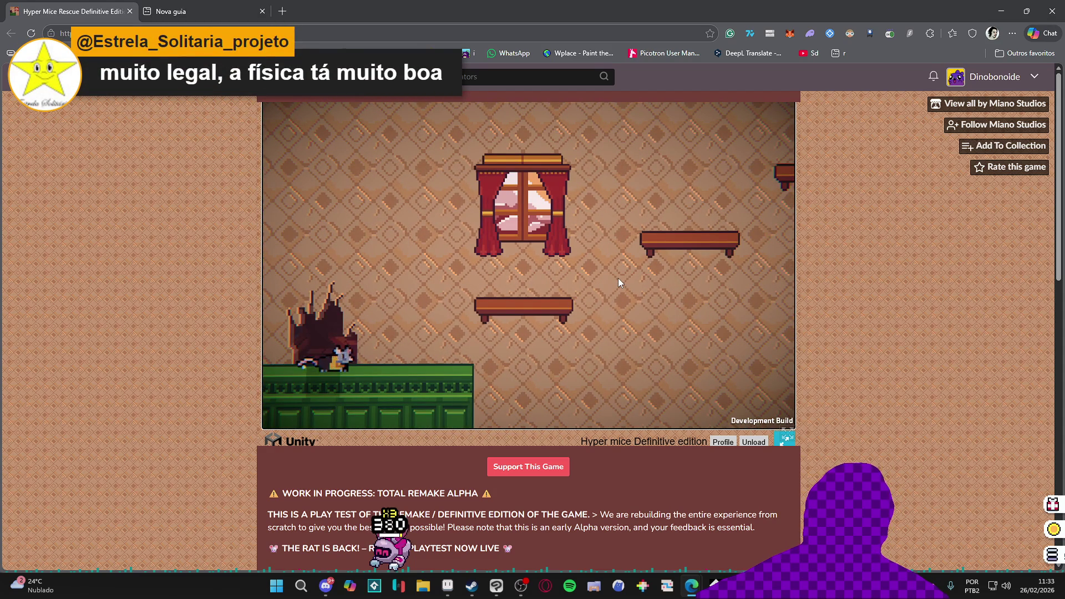
# Leap repeatedly from the green floor past the window, ending on the floor's left side
pyautogui.press('d')
pyautogui.press('space')
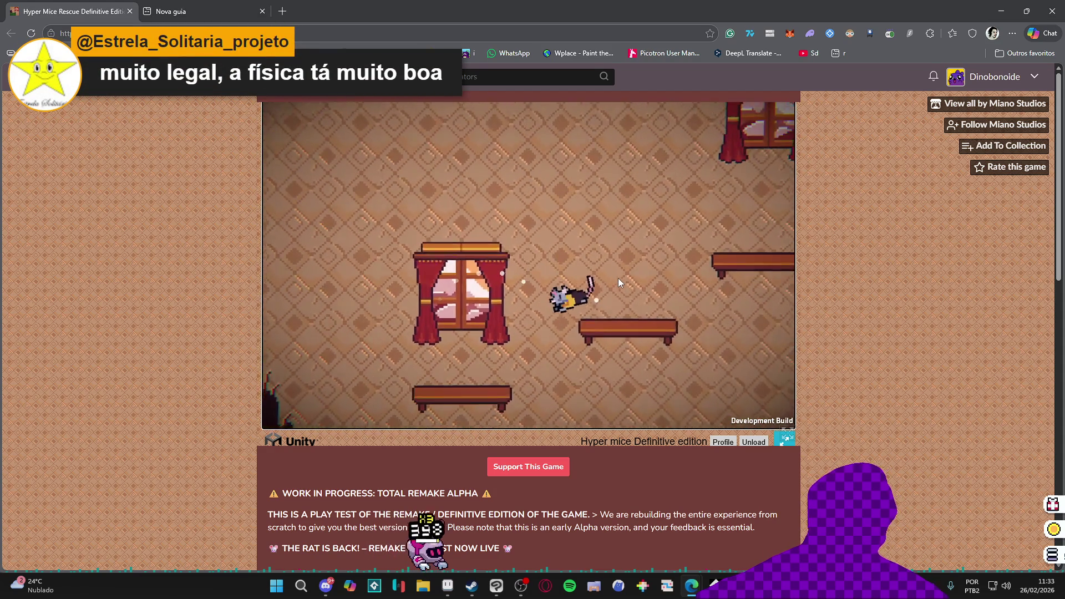
pyautogui.press('a')
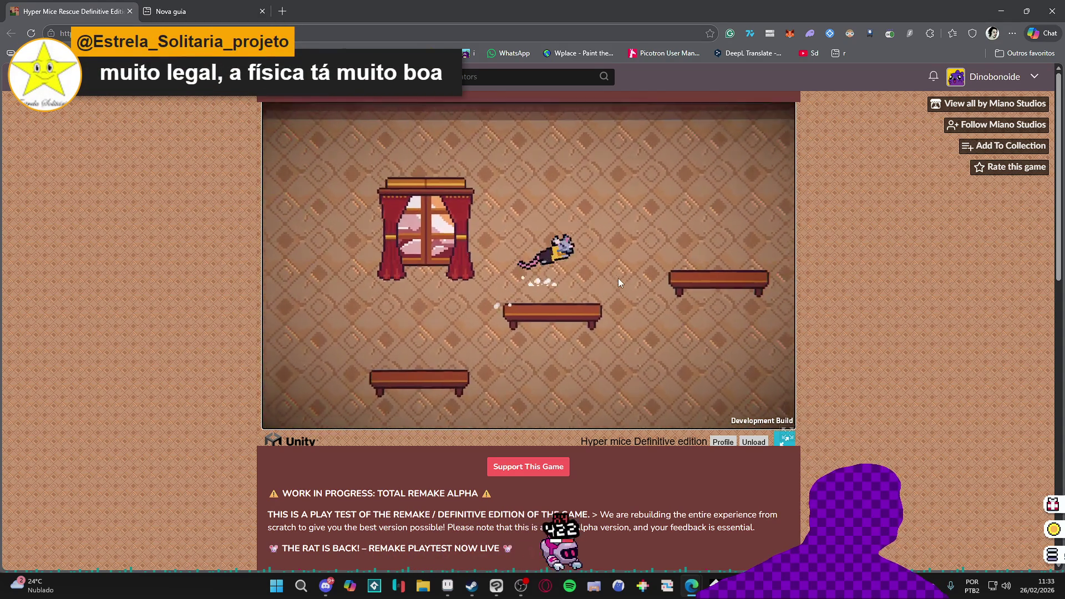
pyautogui.press('d')
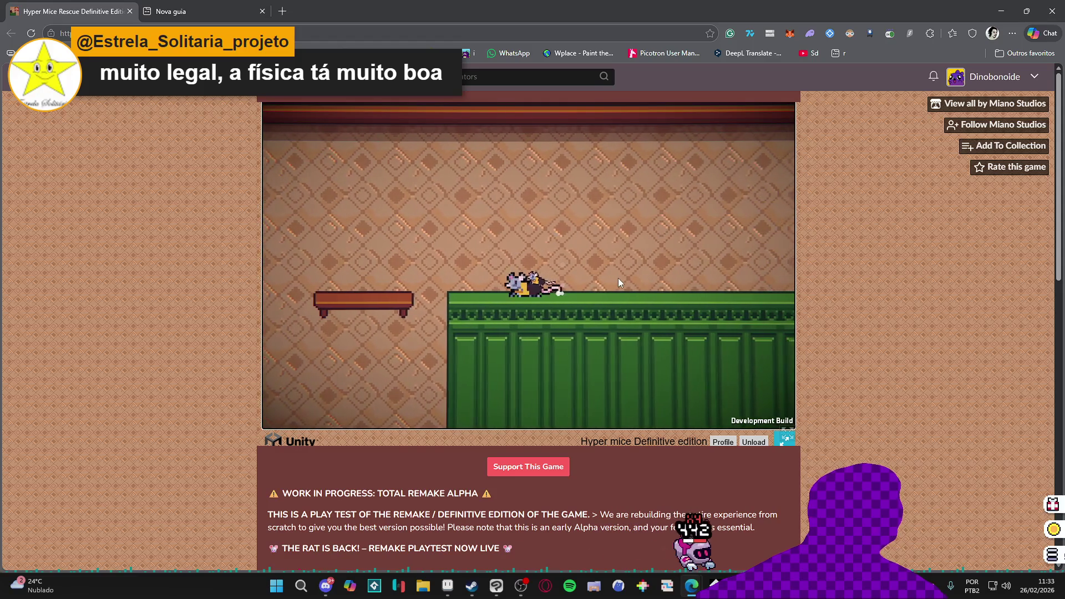
pyautogui.press('space')
pyautogui.press('a')
pyautogui.press('space')
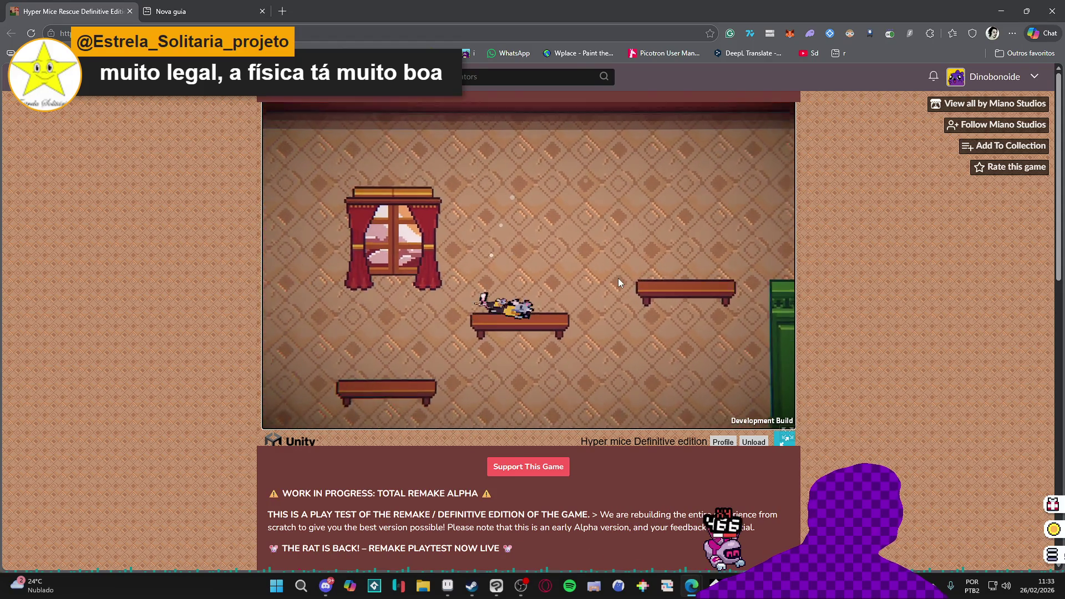
pyautogui.press('d')
pyautogui.press('space')
pyautogui.press('space')
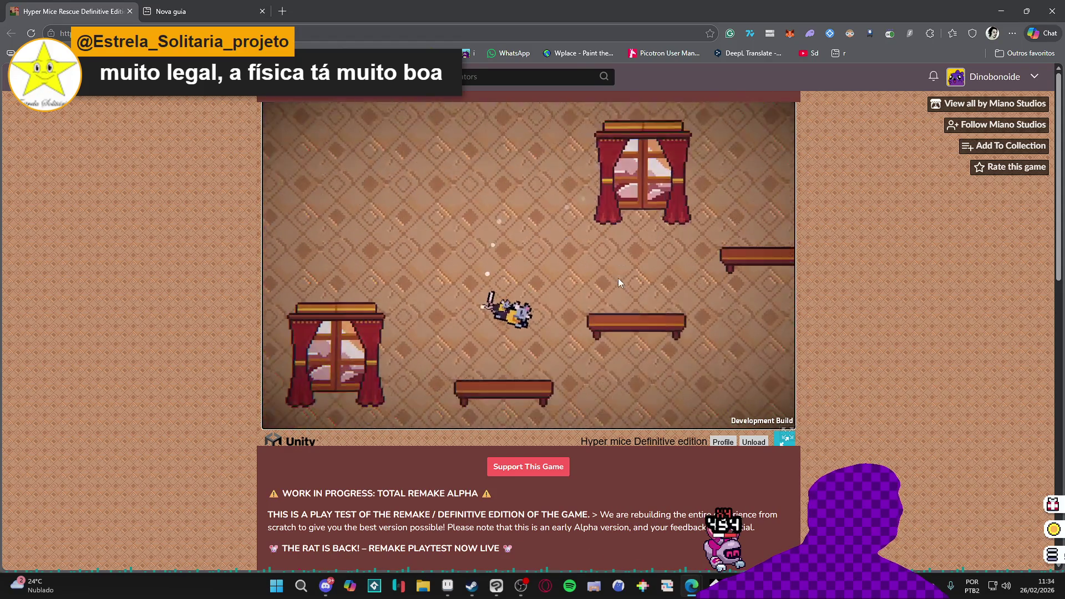
pyautogui.press('space')
pyautogui.press('a')
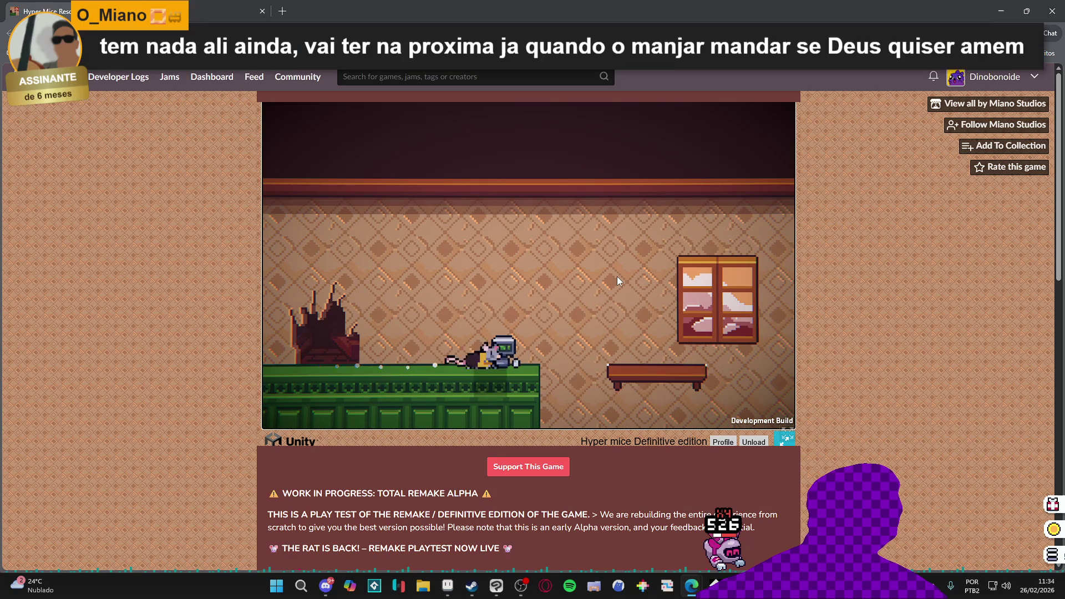
# Run the mouse right from the left wall, leaping between the benches, window and green block
pyautogui.press('d')
pyautogui.press('space')
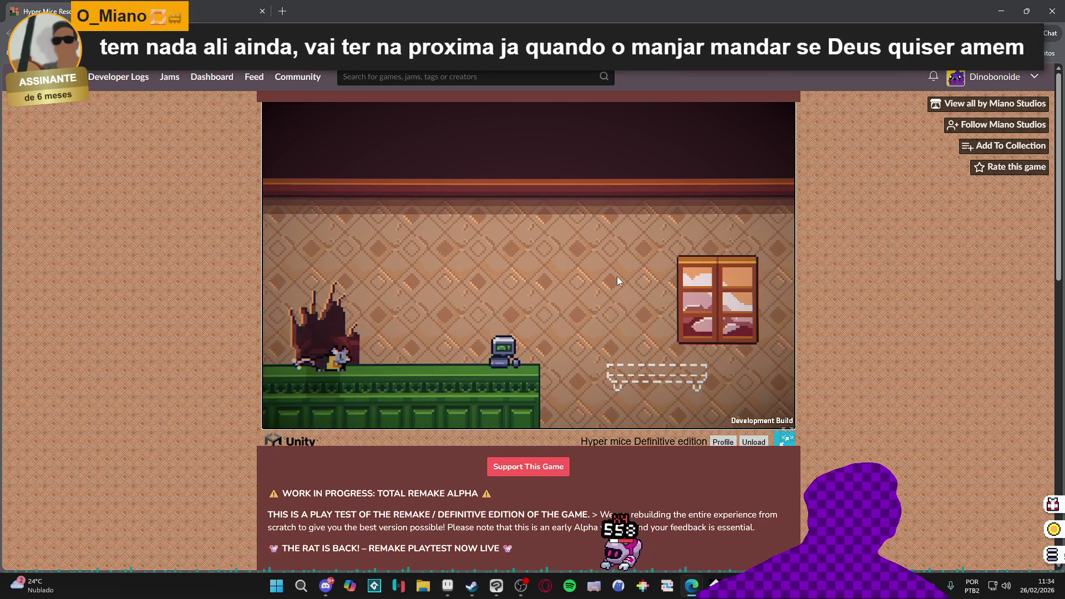
pyautogui.press('d')
pyautogui.press('space')
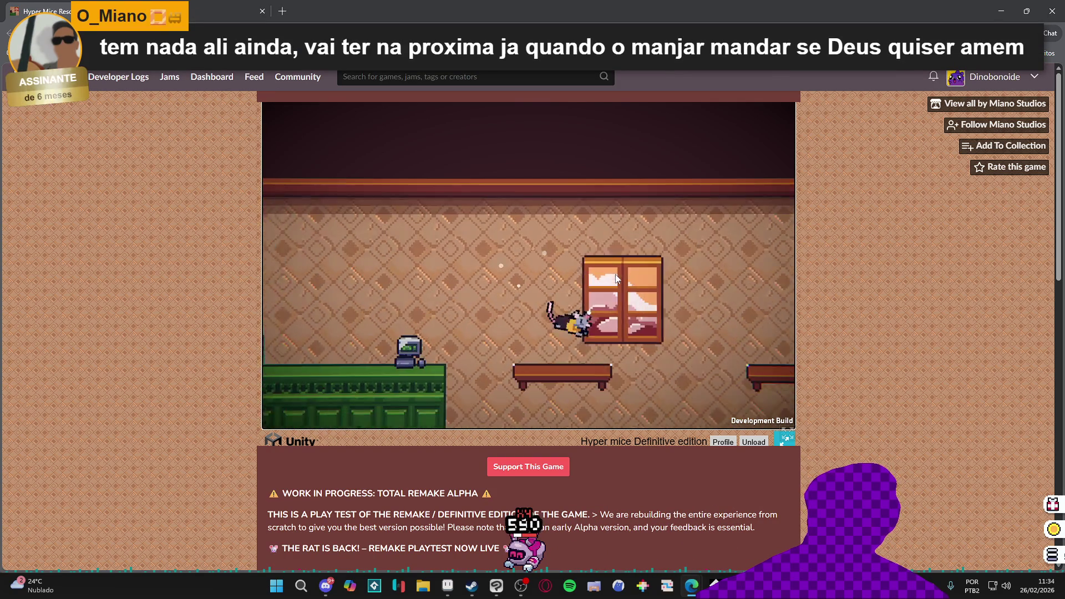
pyautogui.press('space')
pyautogui.press('a')
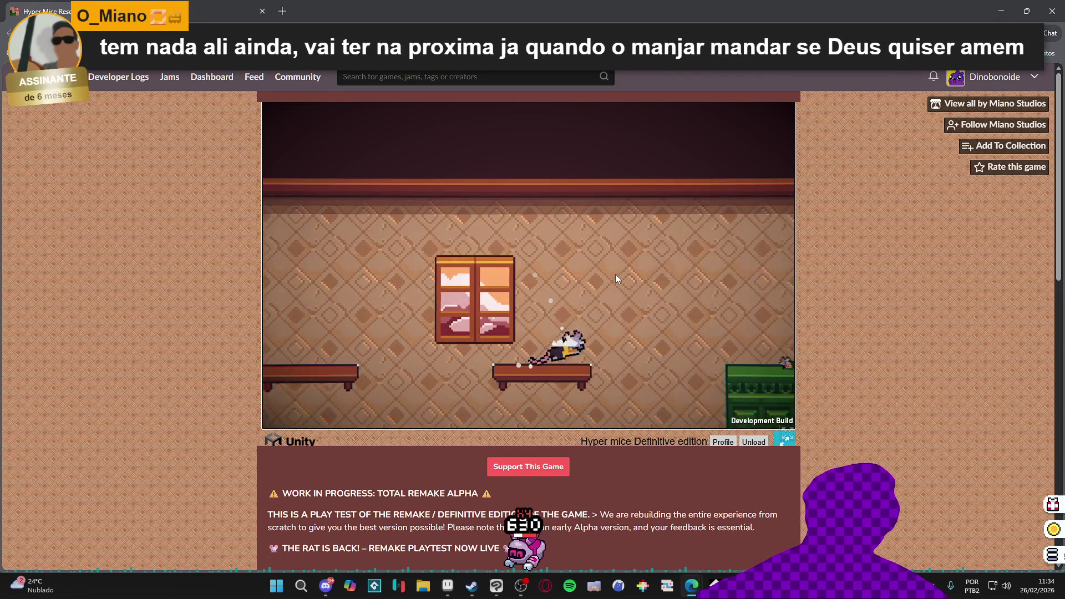
pyautogui.press('space')
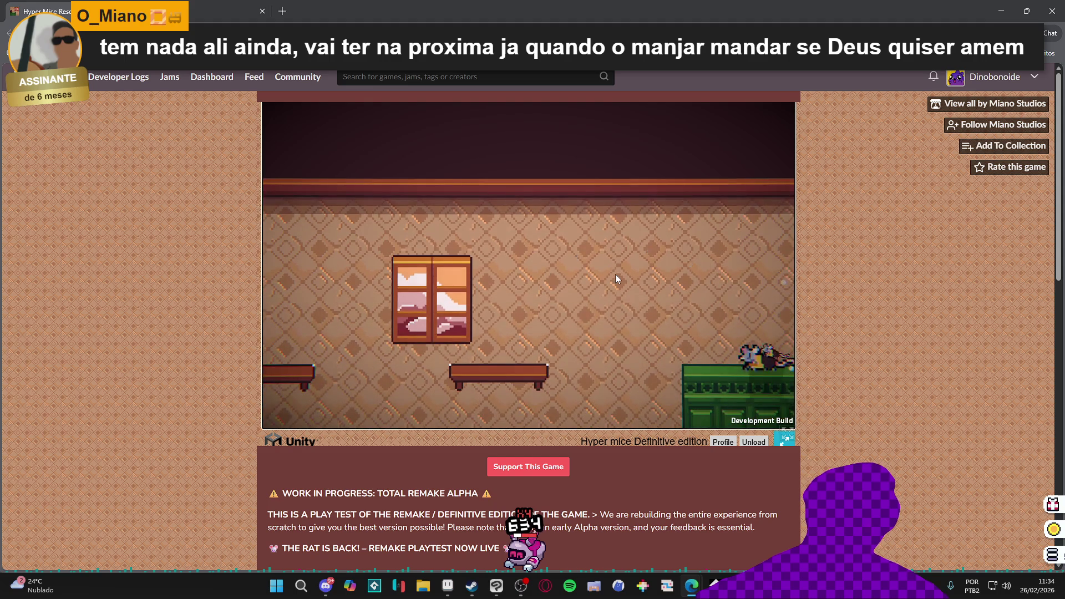
pyautogui.press('a')
pyautogui.press('a')
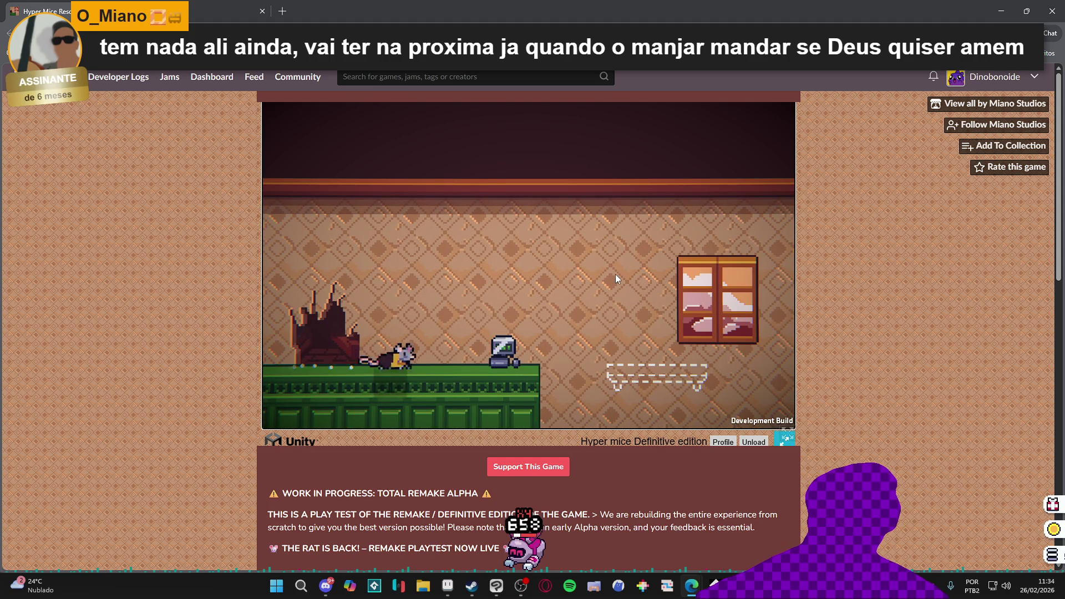
pyautogui.press('space')
pyautogui.press('d')
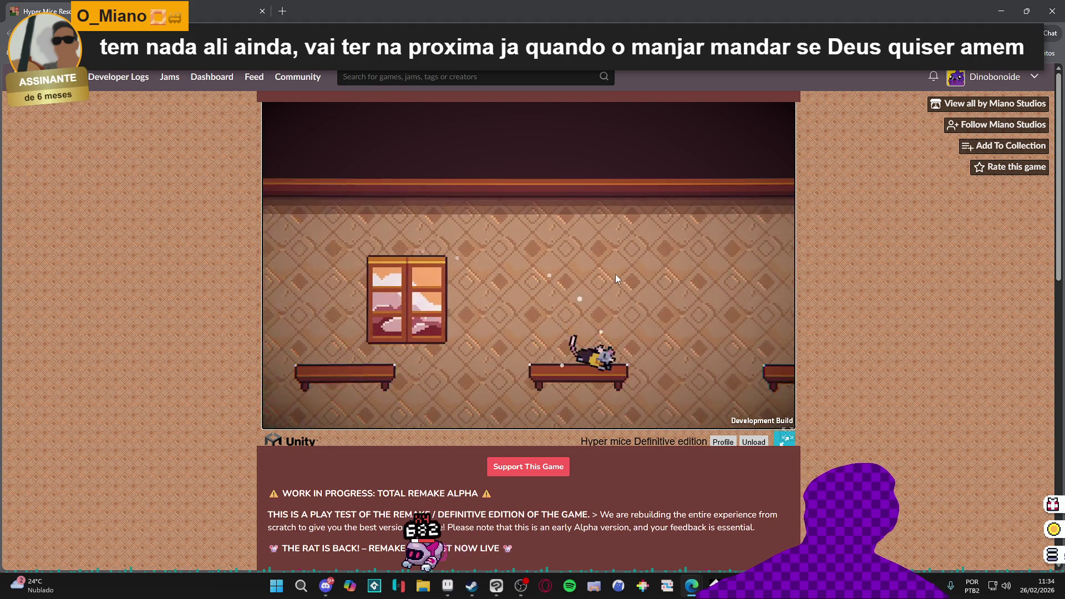
pyautogui.press('space')
pyautogui.press('a')
pyautogui.press('d')
pyautogui.press('space')
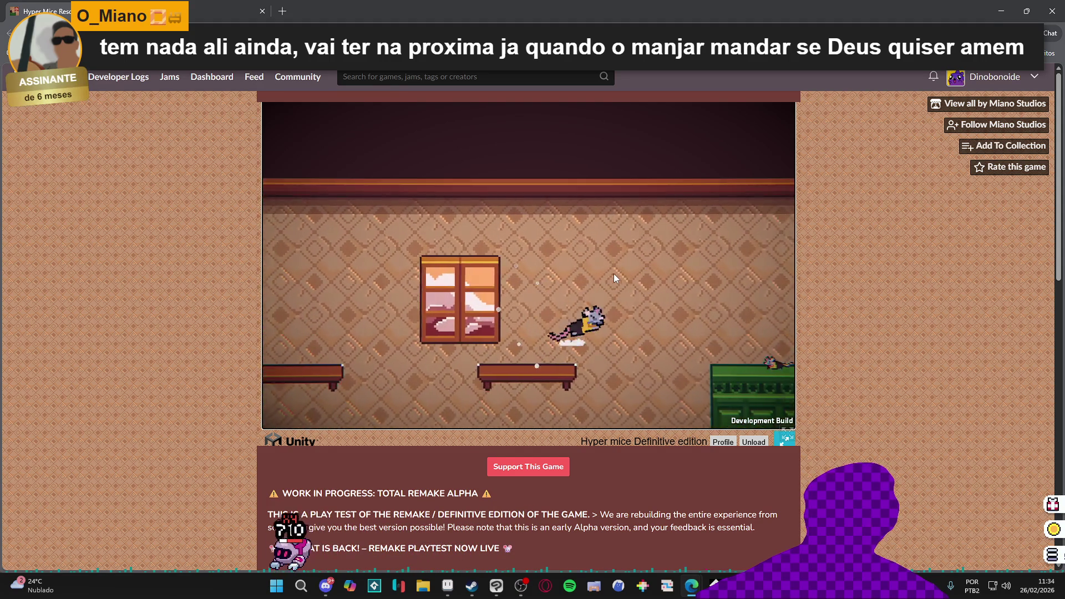
pyautogui.press('a')
pyautogui.press('space')
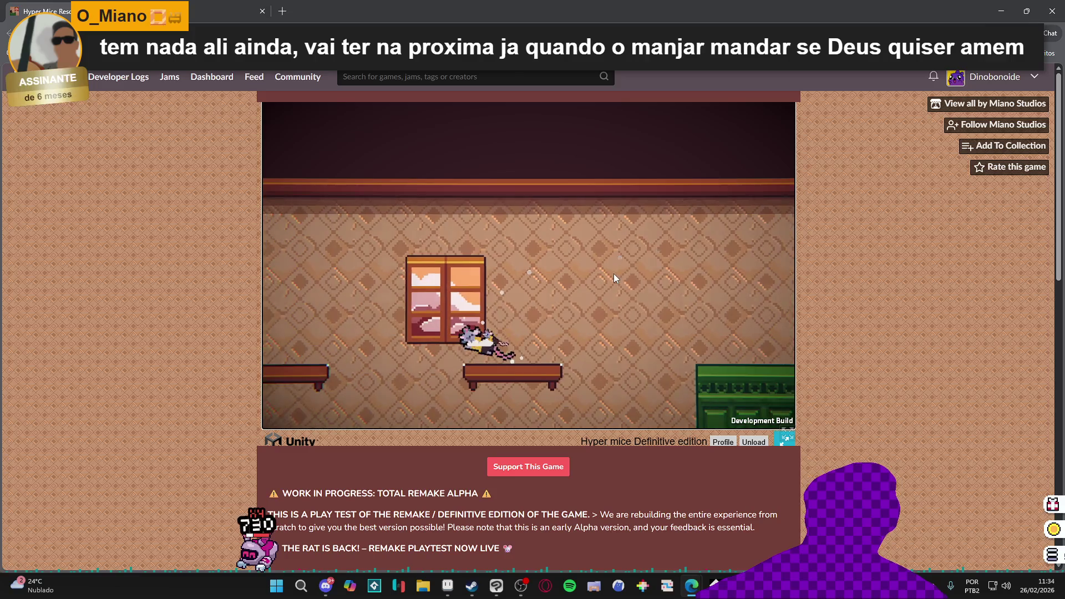
pyautogui.press('space')
pyautogui.press('d')
pyautogui.press('a')
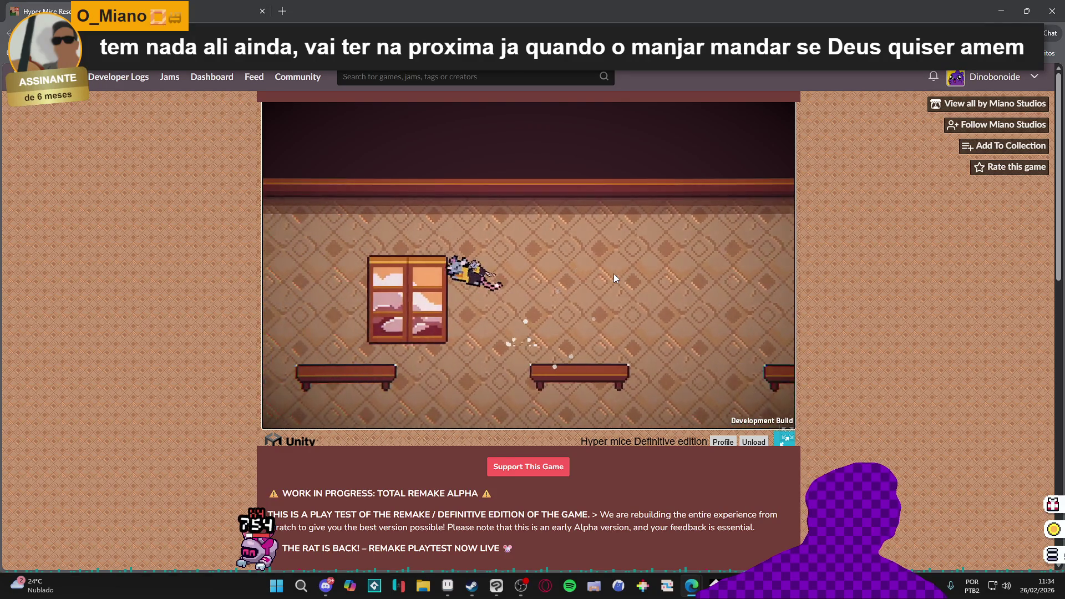
pyautogui.press('a')
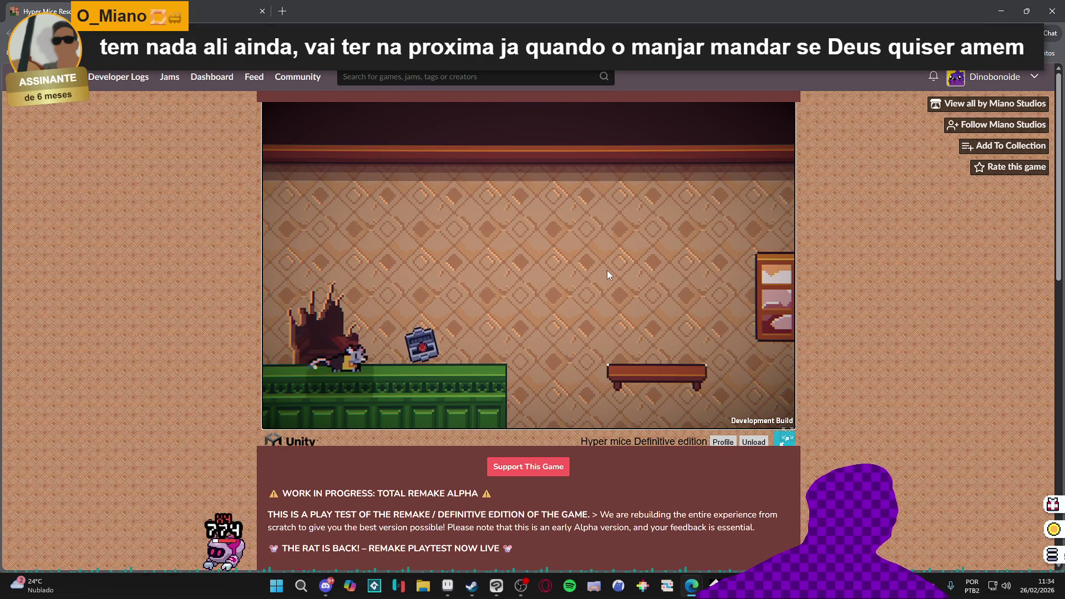
# Jump off the green block and cross the gap onto the shelf under the curtained window
pyautogui.press('d')
pyautogui.press('space')
pyautogui.press('a')
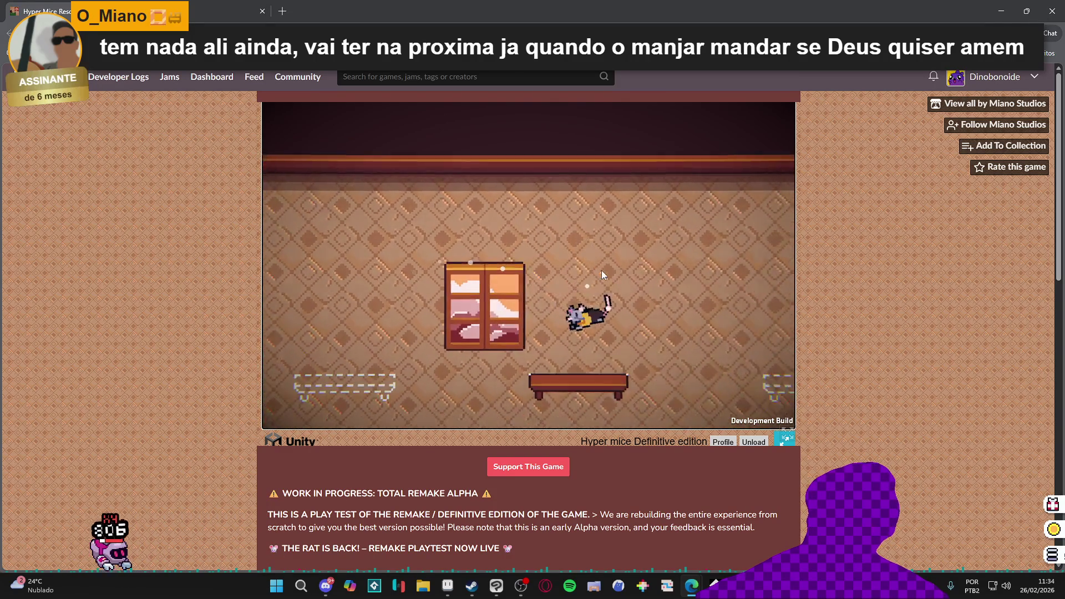
pyautogui.press('d')
pyautogui.press('space')
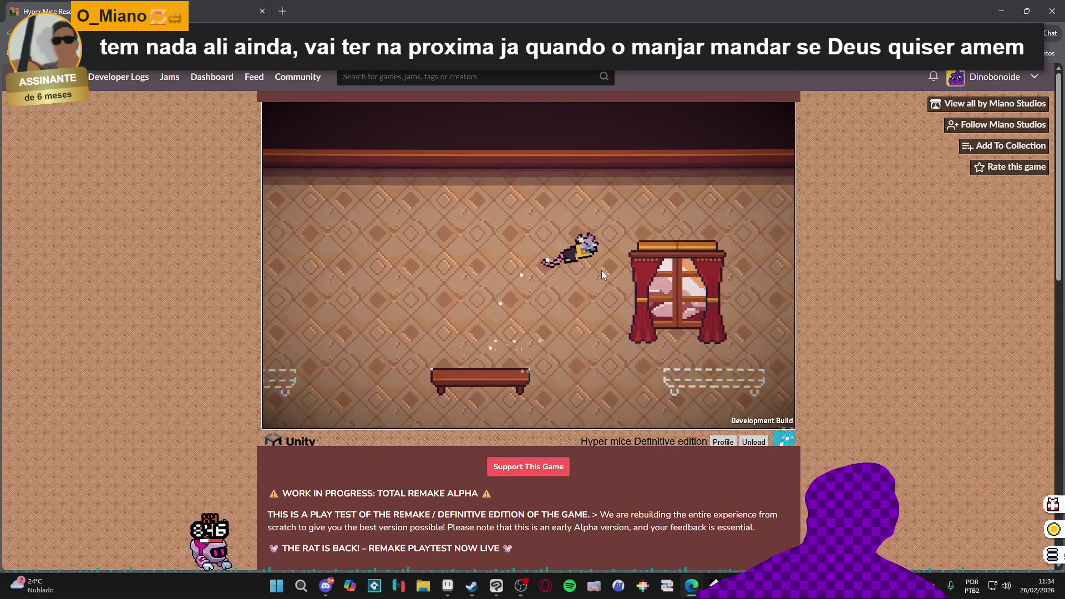
pyautogui.press('space')
pyautogui.press('d')
pyautogui.press('a')
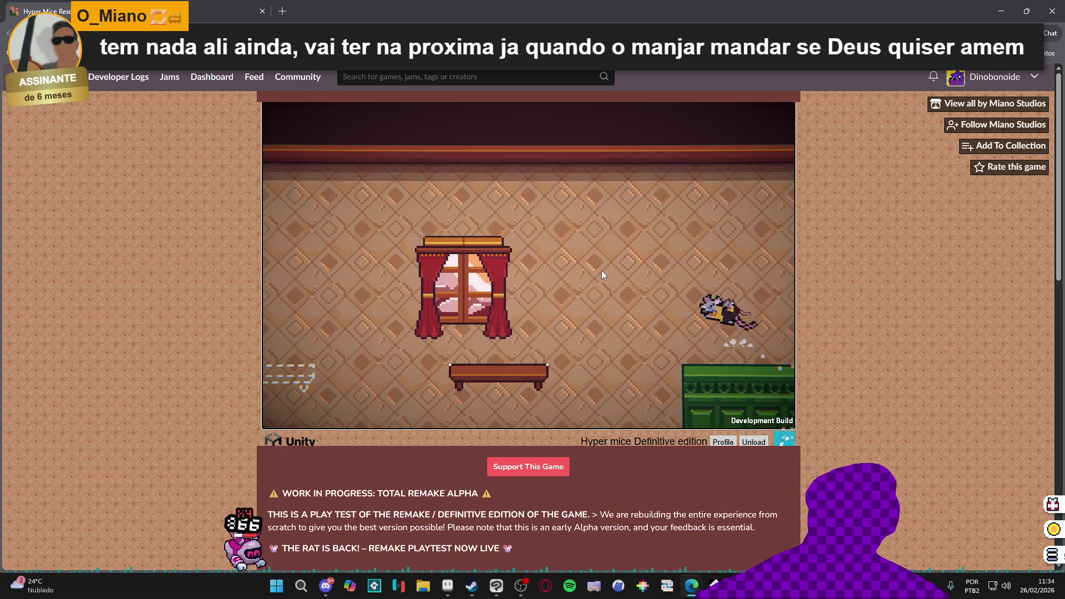
pyautogui.press('a')
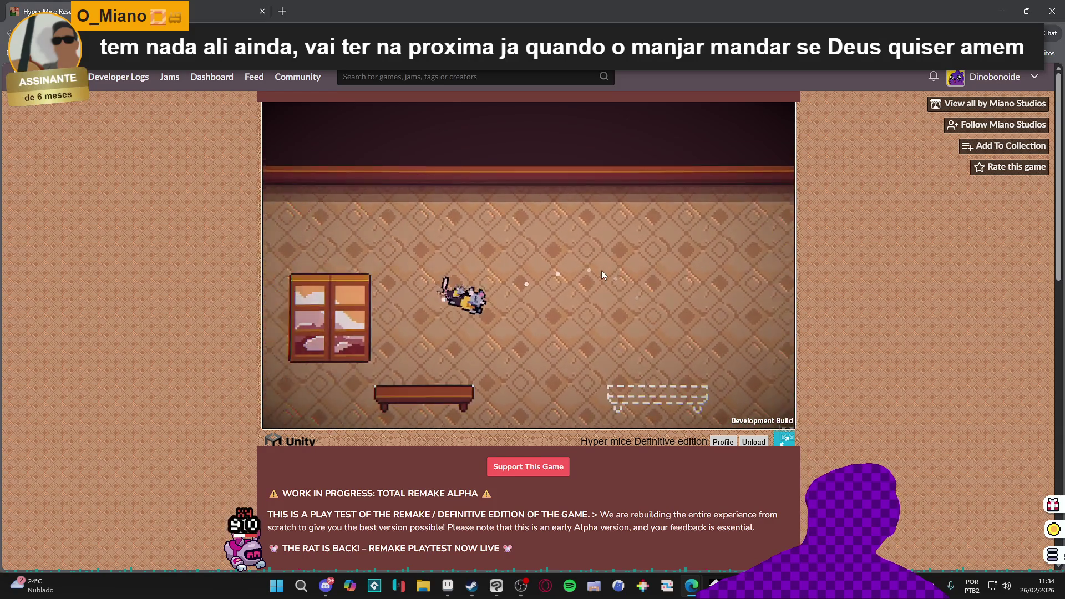
pyautogui.press('a')
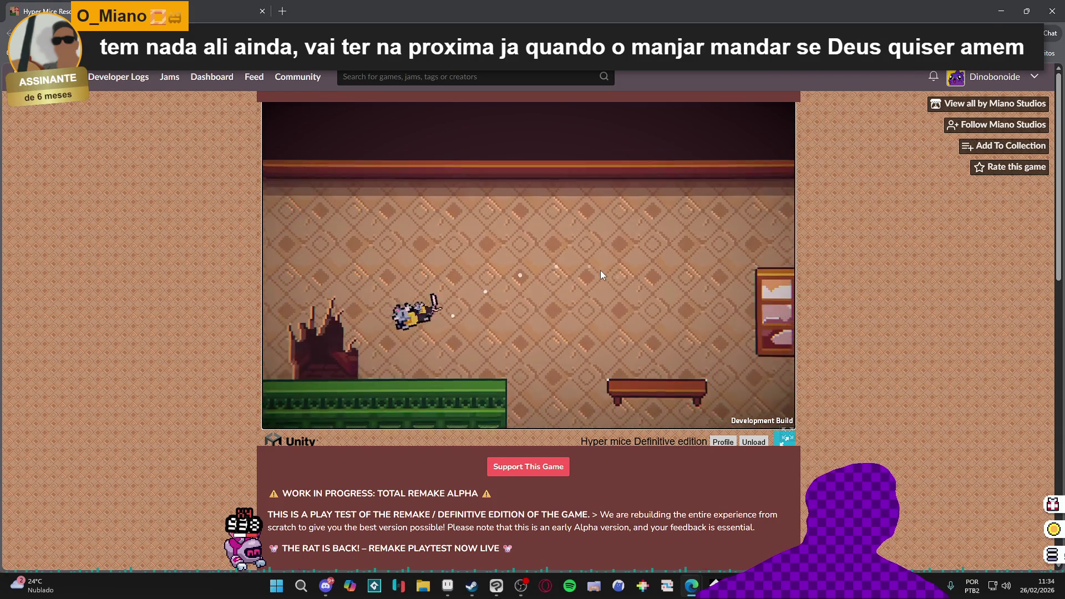
pyautogui.press('a')
pyautogui.press('d')
pyautogui.press('space')
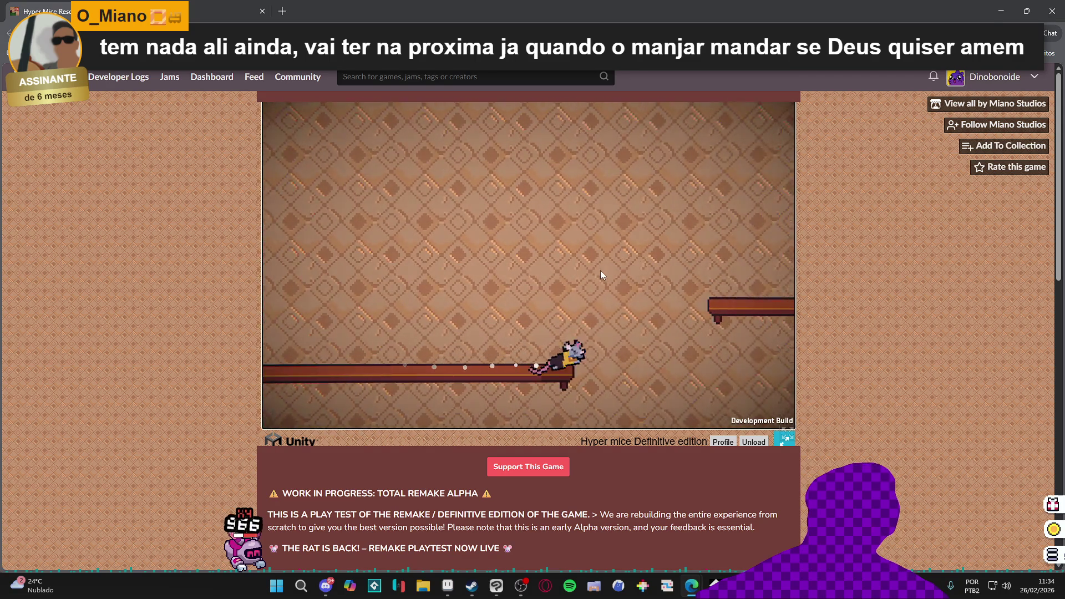
pyautogui.press('space')
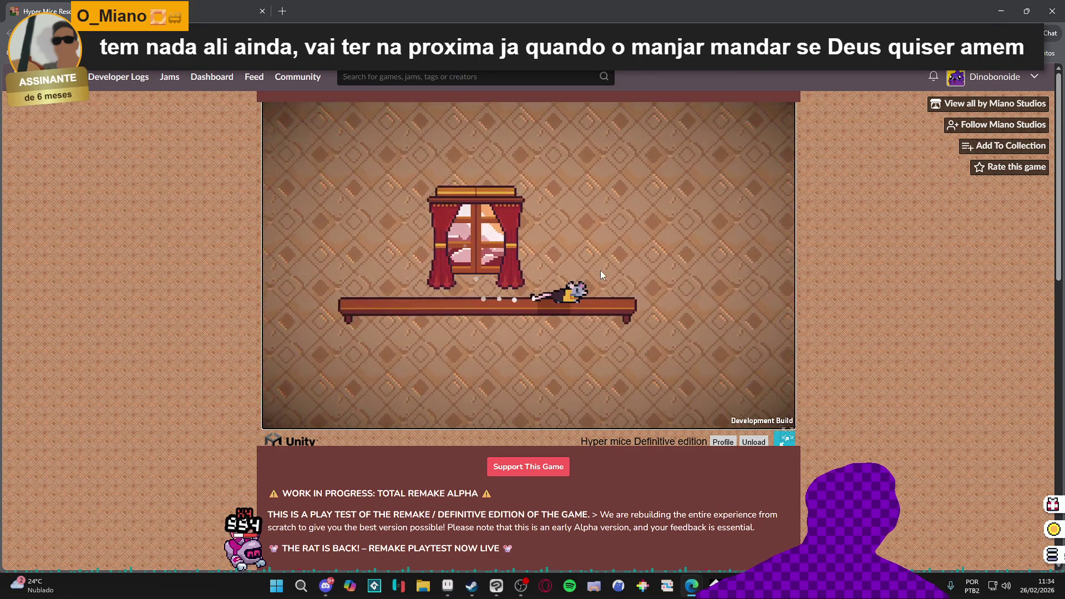
# Climb across the shelves past the chest and along the green platform to the pillar
pyautogui.press('d')
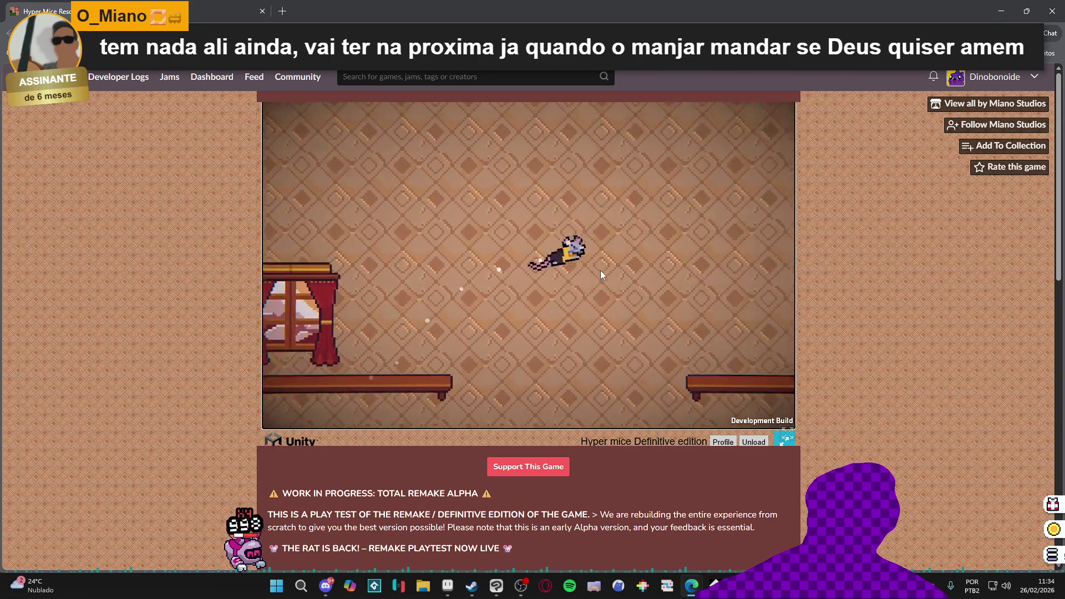
pyautogui.press('space')
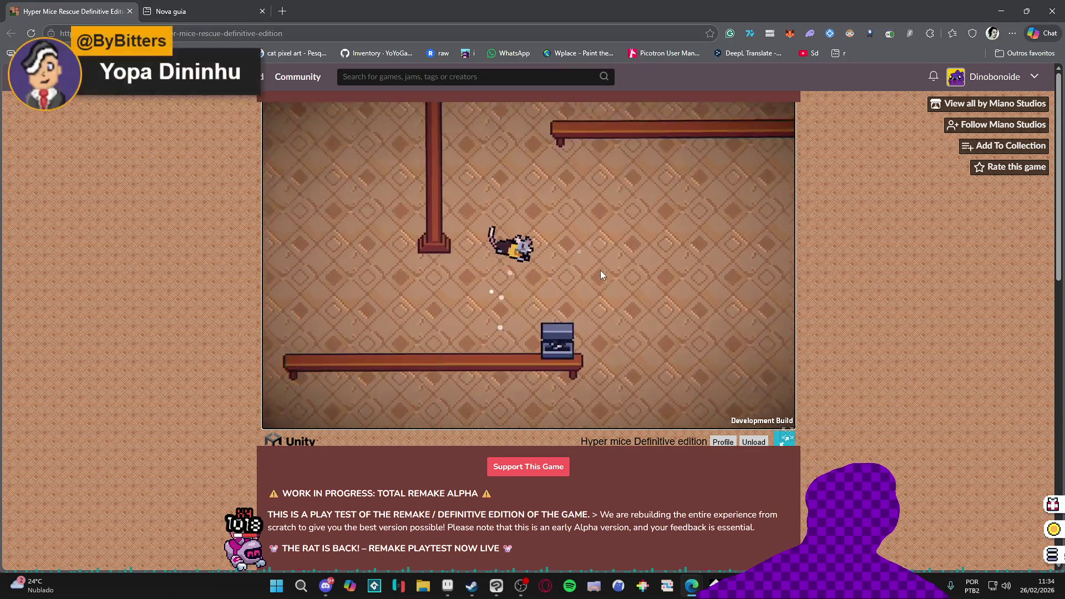
pyautogui.press('d')
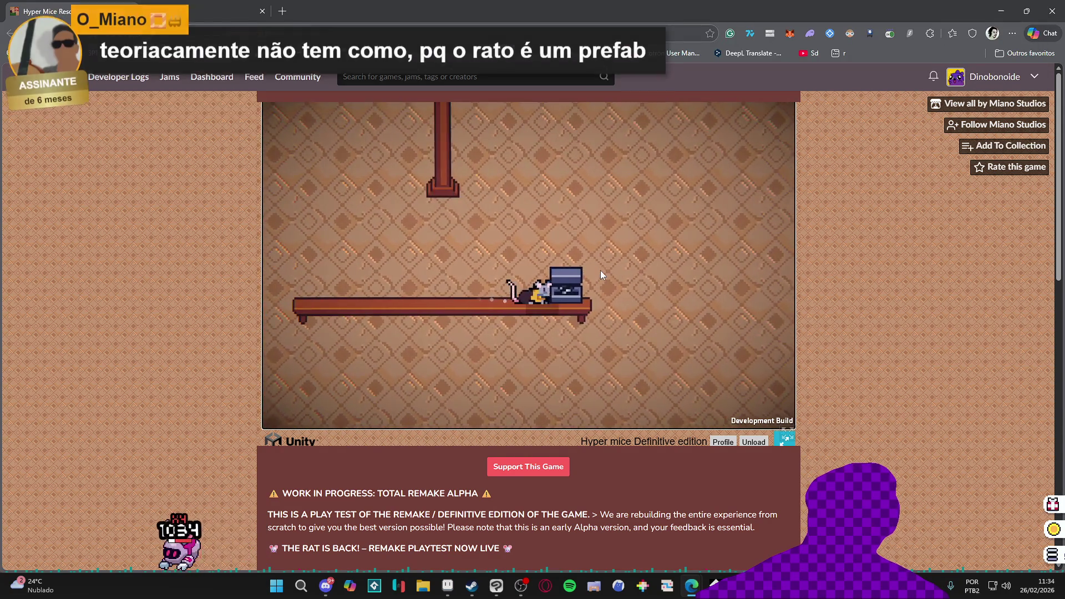
pyautogui.press('space')
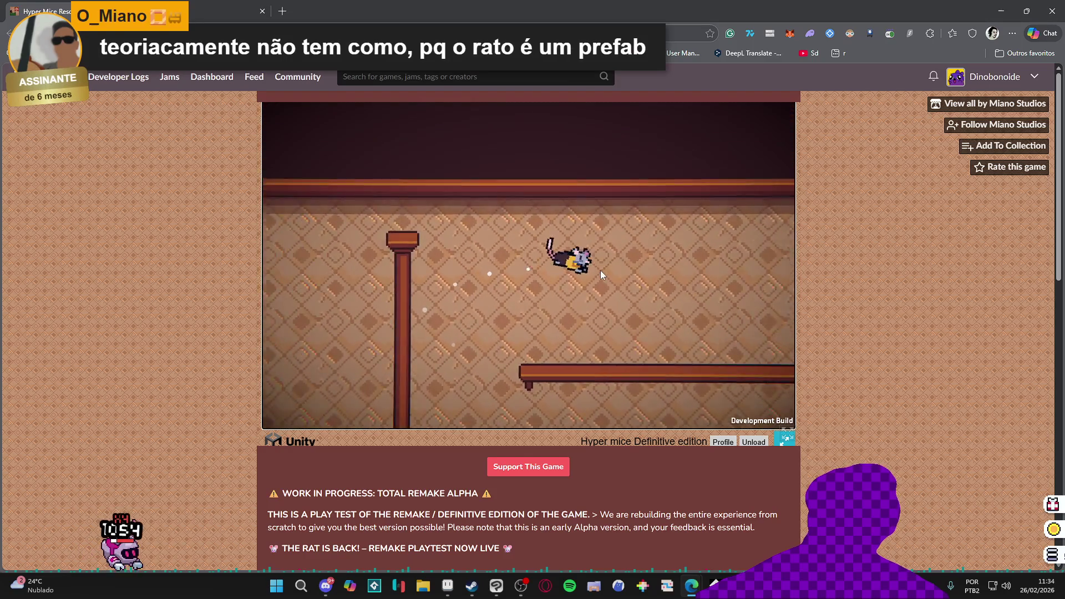
pyautogui.press('a')
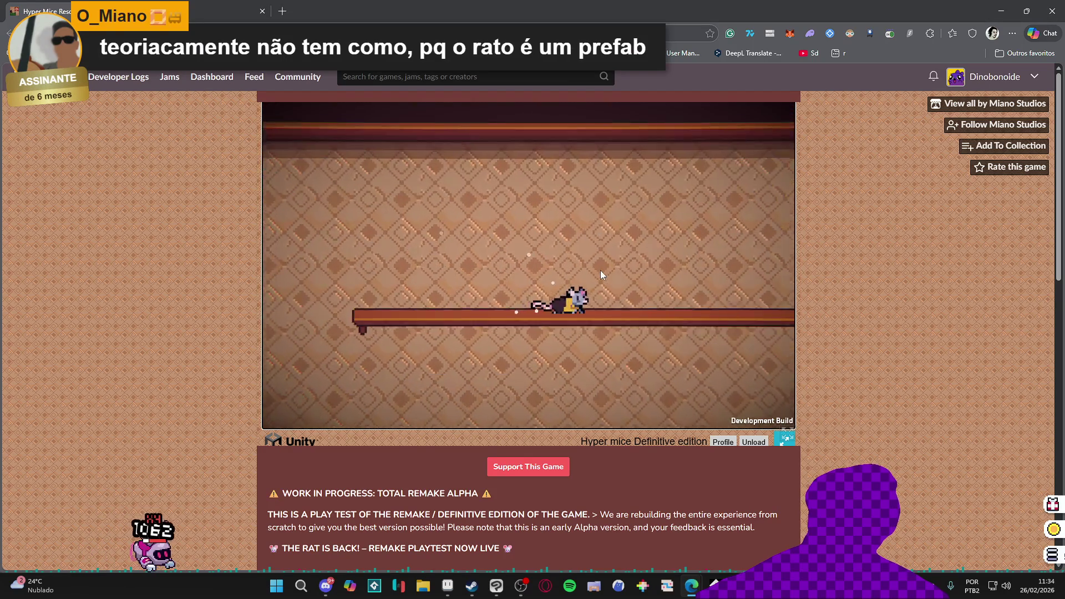
pyautogui.press('space')
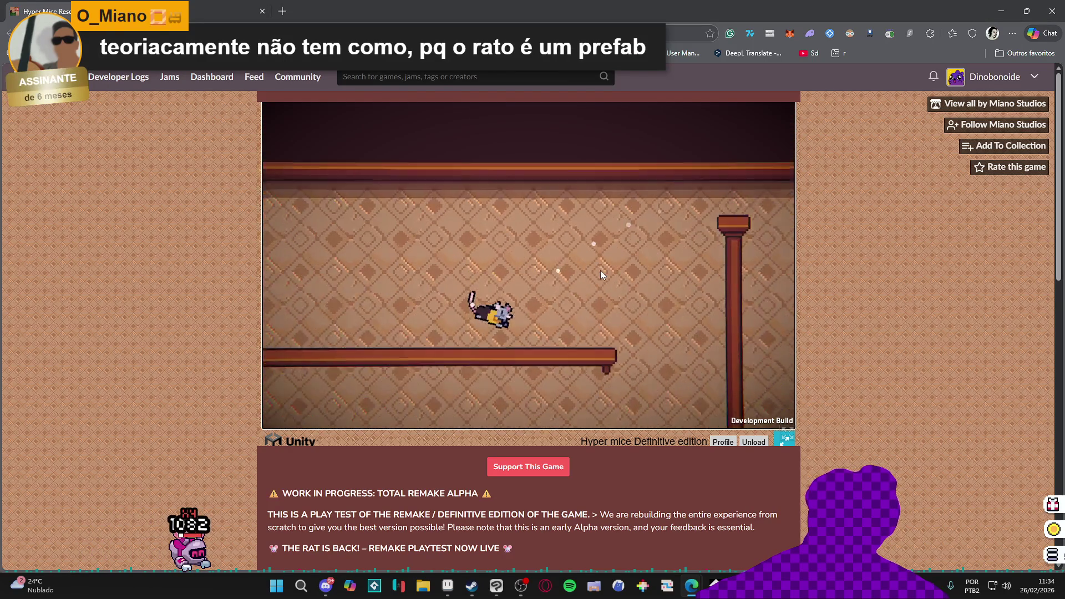
pyautogui.press('d')
pyautogui.press('space')
pyautogui.press('a')
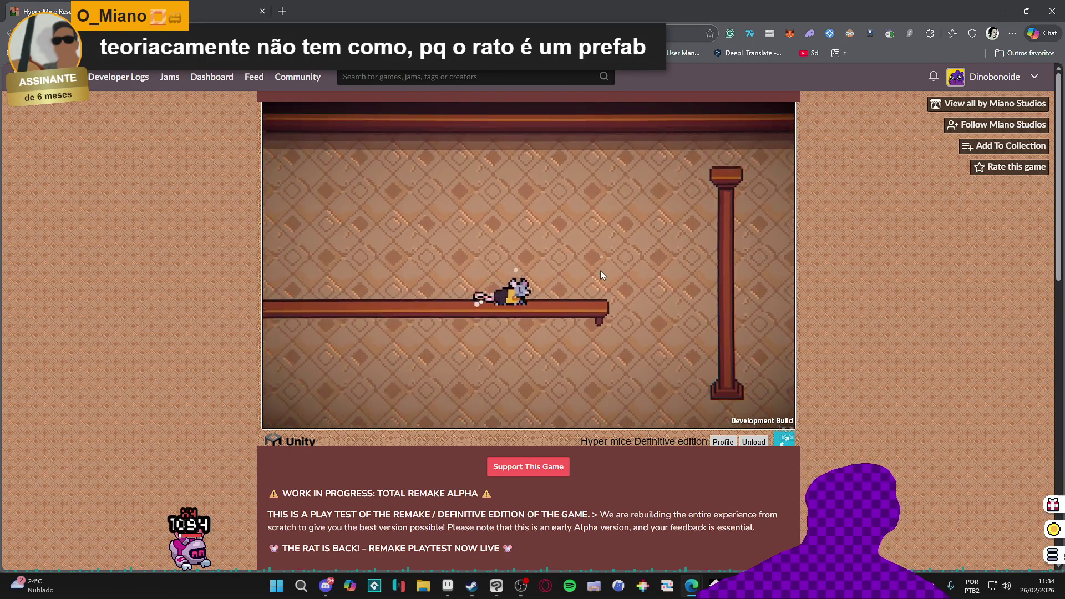
pyautogui.press('d')
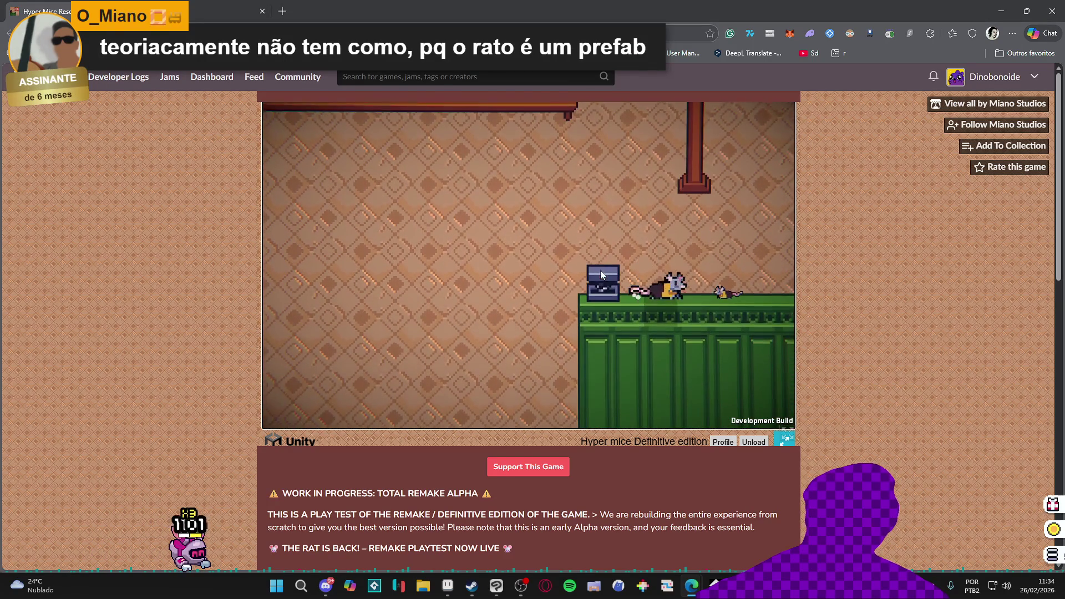
pyautogui.press('a')
pyautogui.press('space')
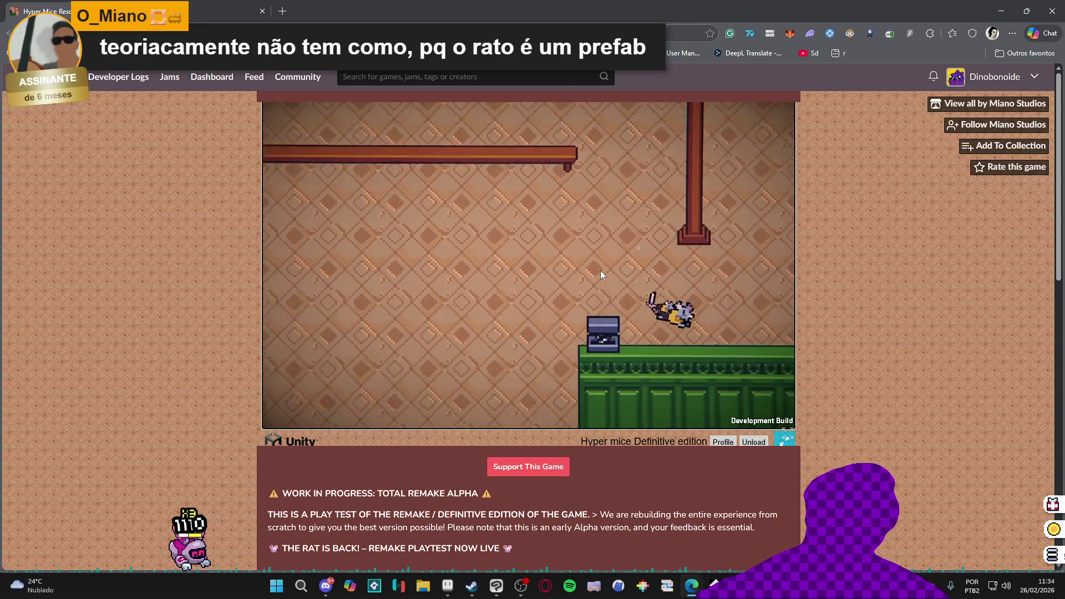
pyautogui.press('space')
pyautogui.press('a')
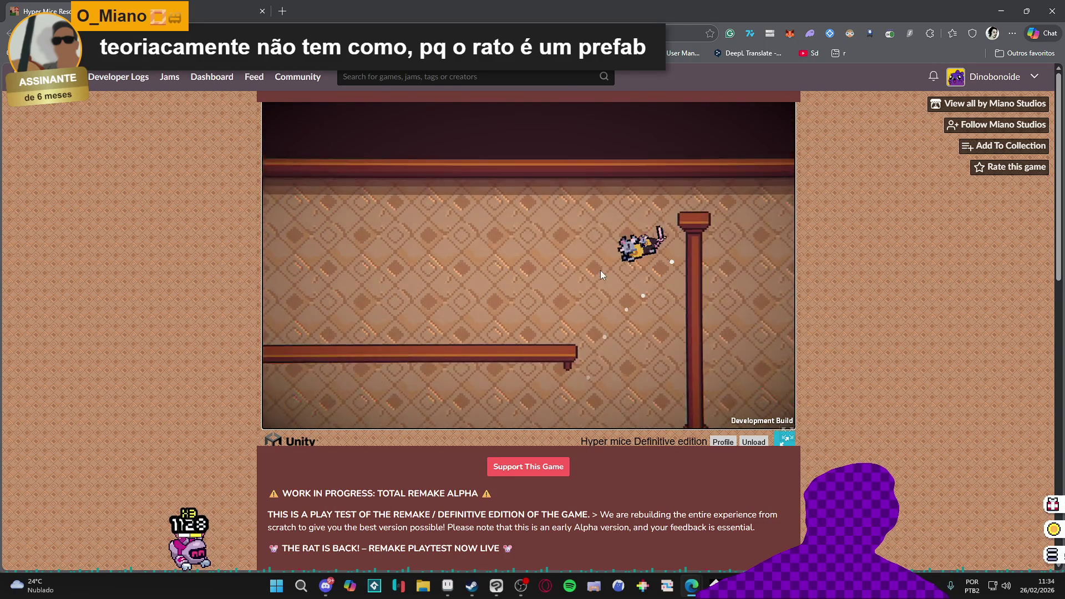
pyautogui.press('space')
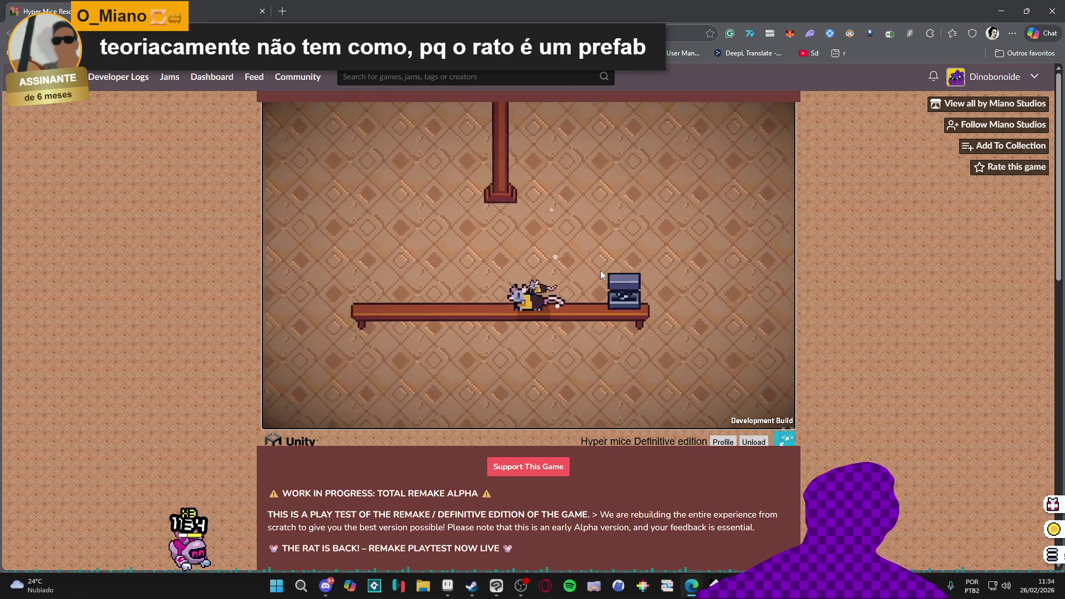
# Jump the rat left onto the window ledge and keep going leftward
pyautogui.press('a')
pyautogui.press('space')
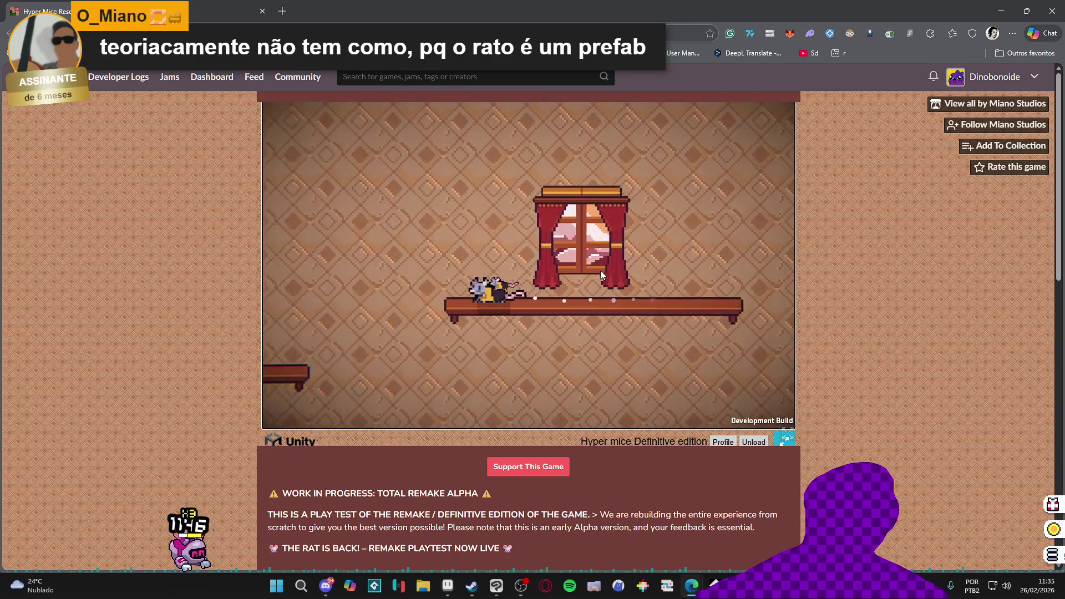
pyautogui.press('space')
pyautogui.press('a')
pyautogui.press('space')
# Drop the rat onto the green platform, then guide it left and down toward the pillar ledge
pyautogui.press('a')
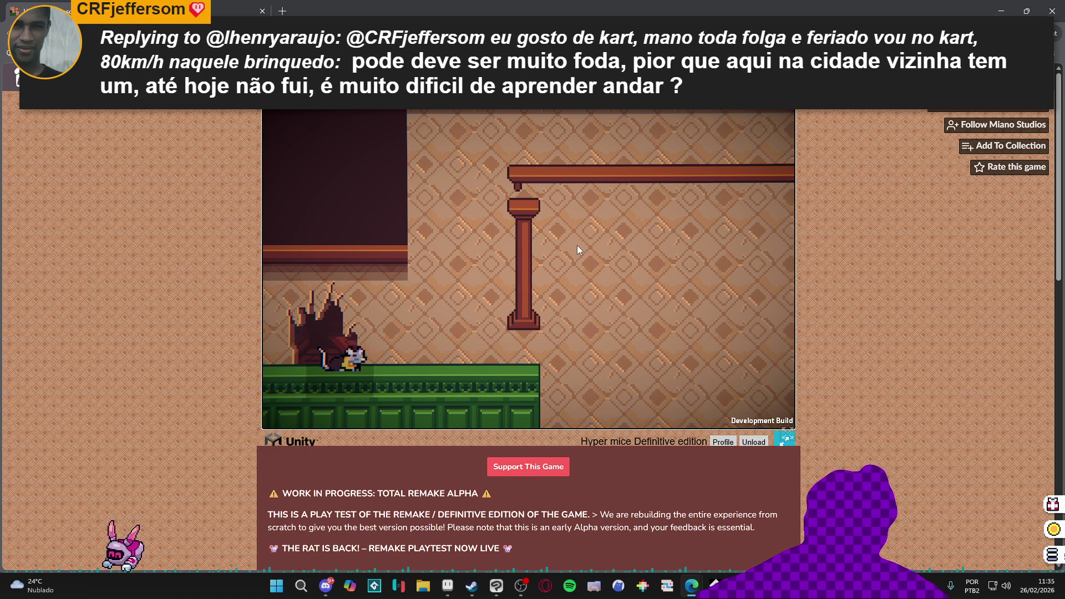
pyautogui.press('Right')
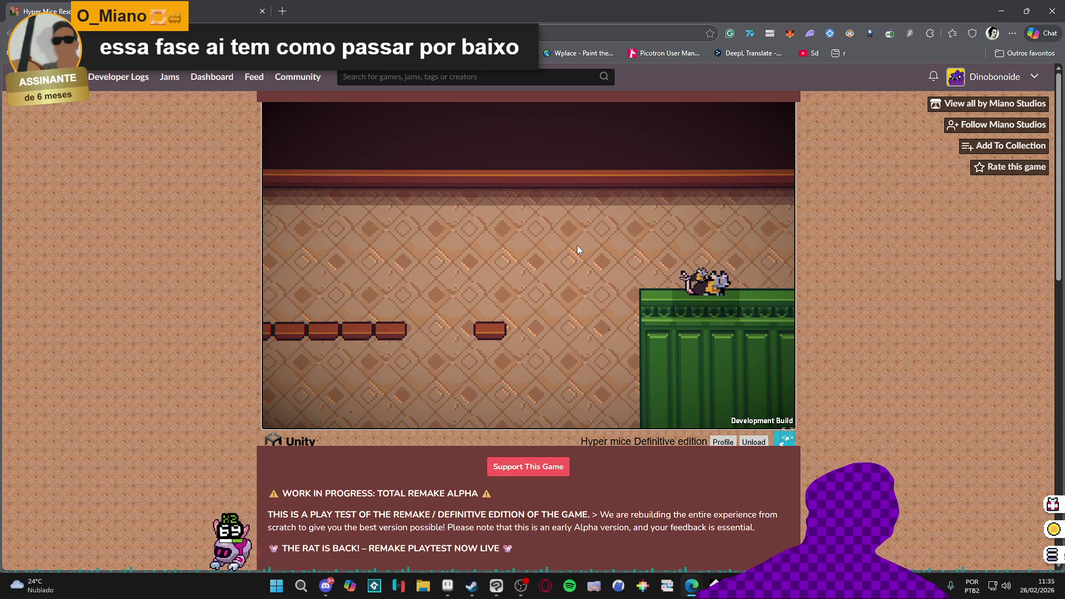
pyautogui.press('Left')
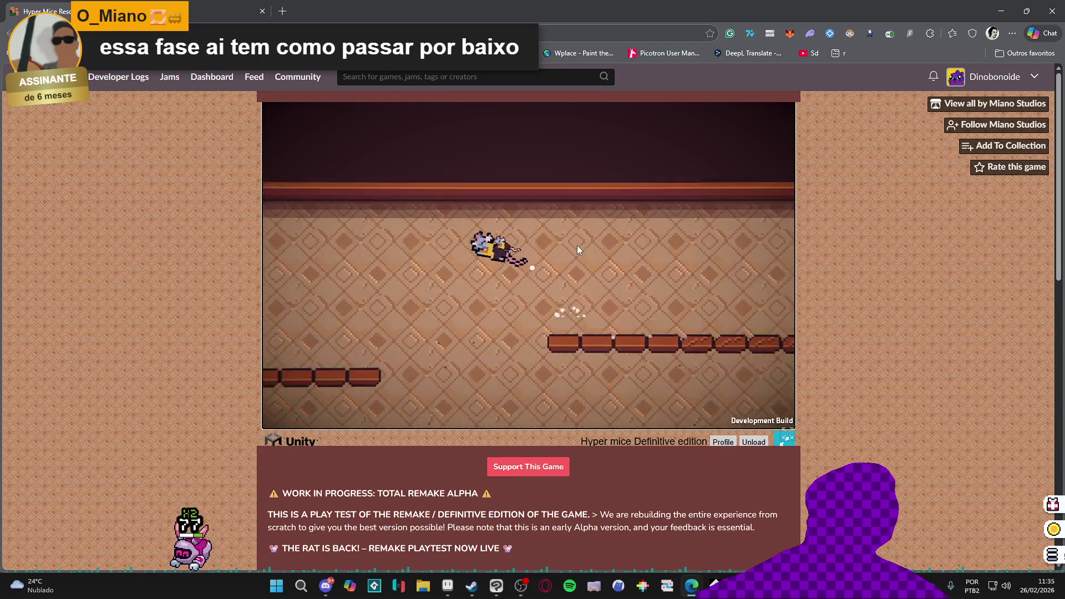
pyautogui.press('Left')
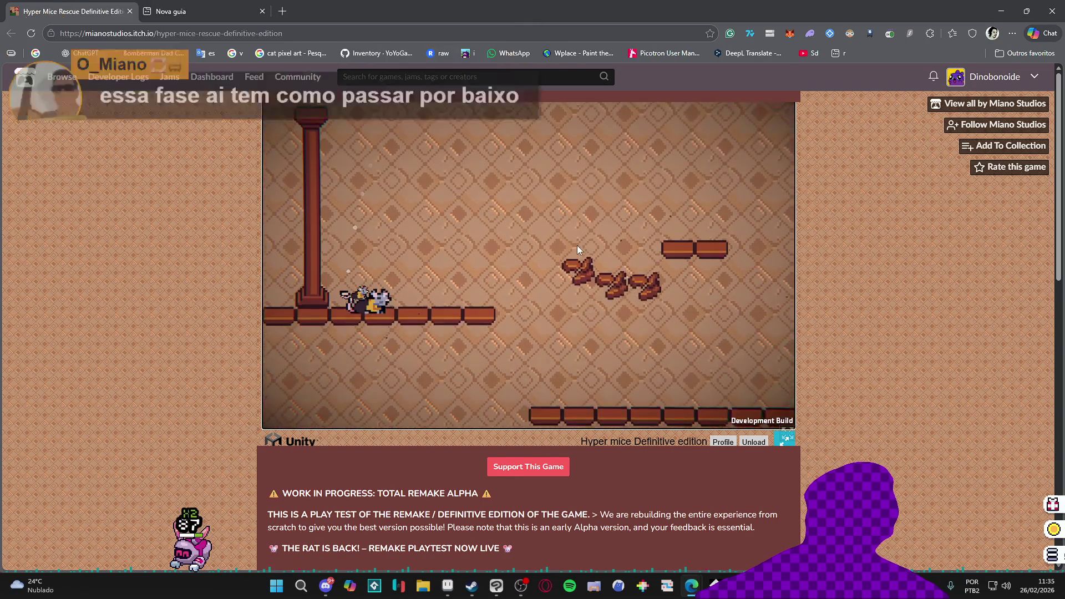
pyautogui.press('Left')
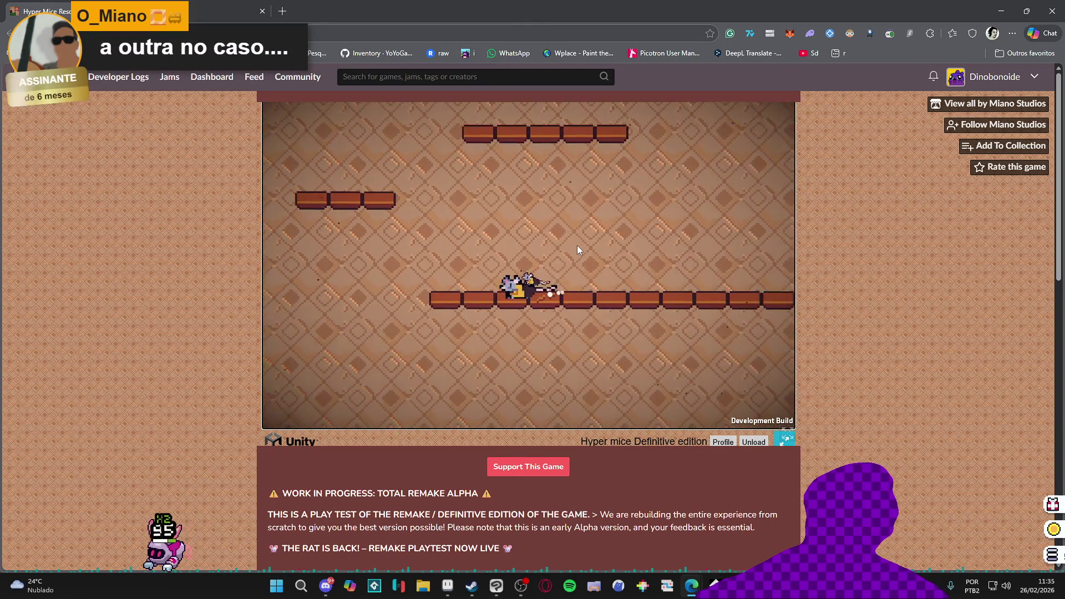
pyautogui.press('Left')
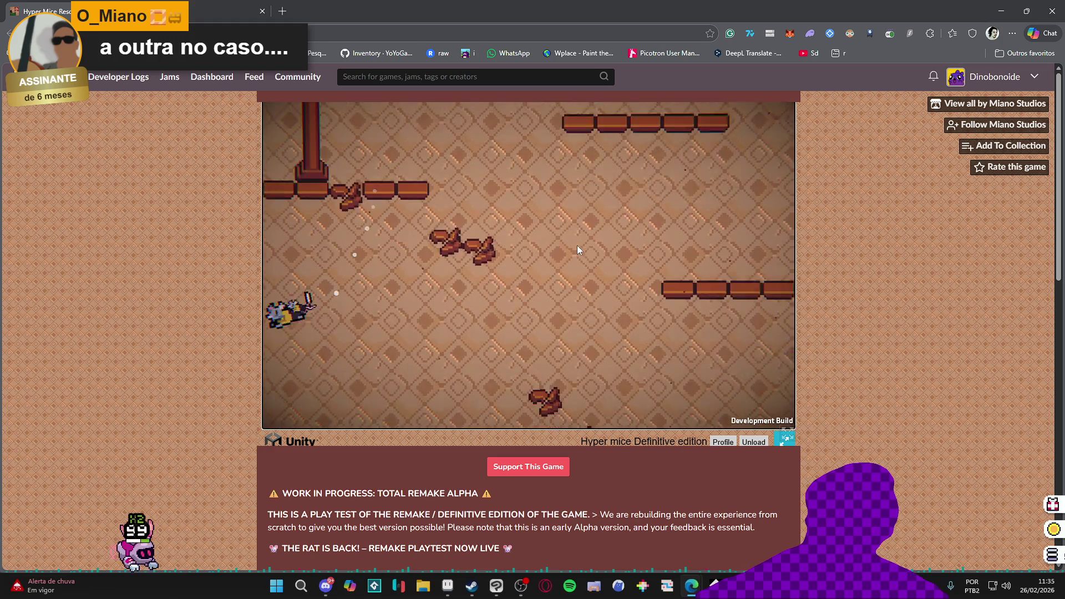
# Leap the rat past the bench, up along the brick ledge and onto the pillar top
pyautogui.press('Right')
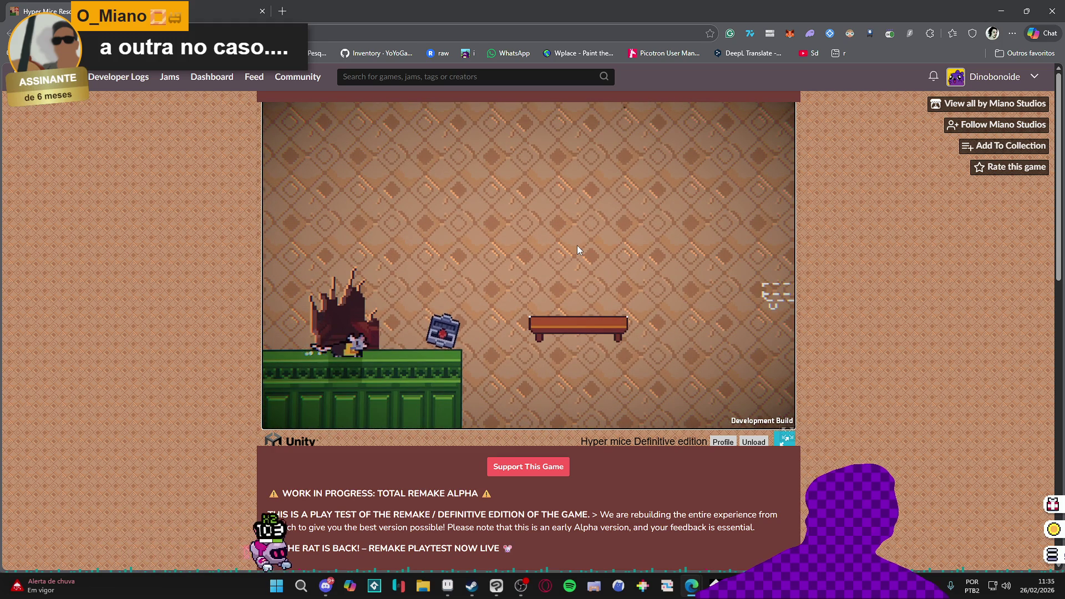
pyautogui.press('space')
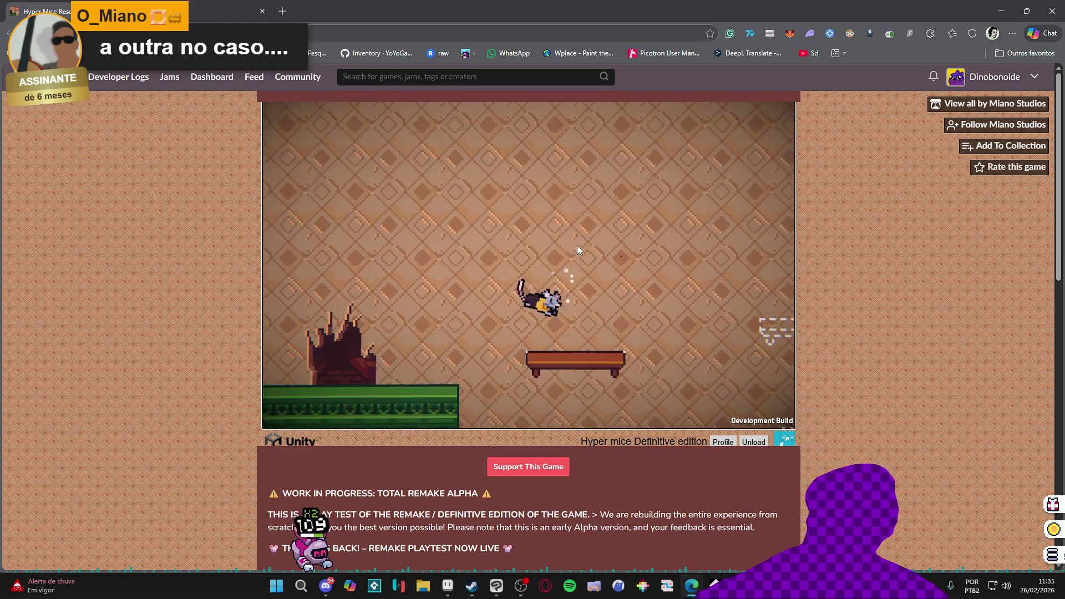
pyautogui.press('Right')
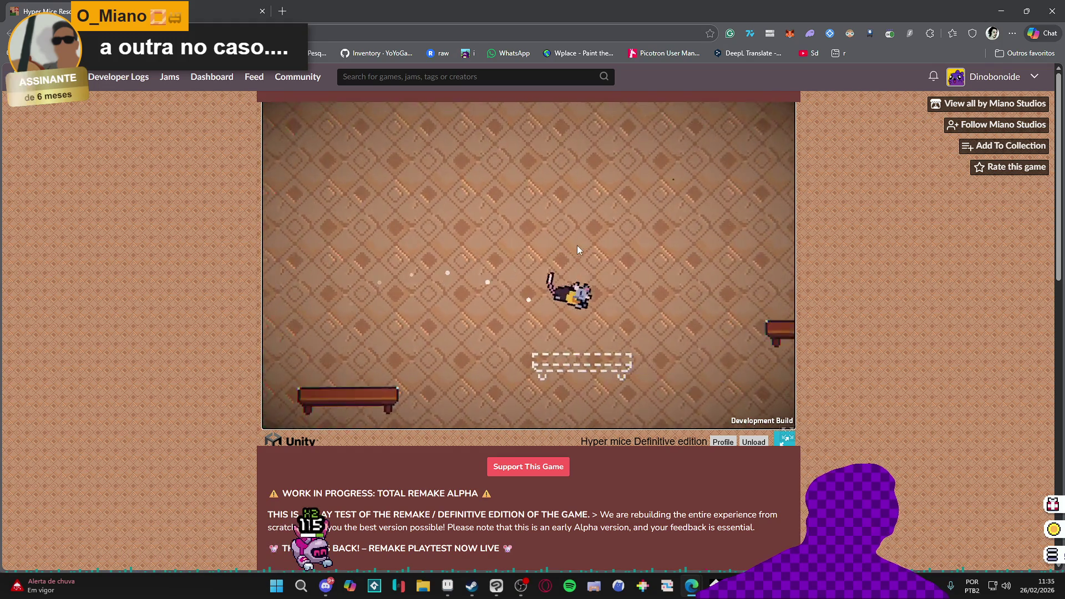
pyautogui.press('space')
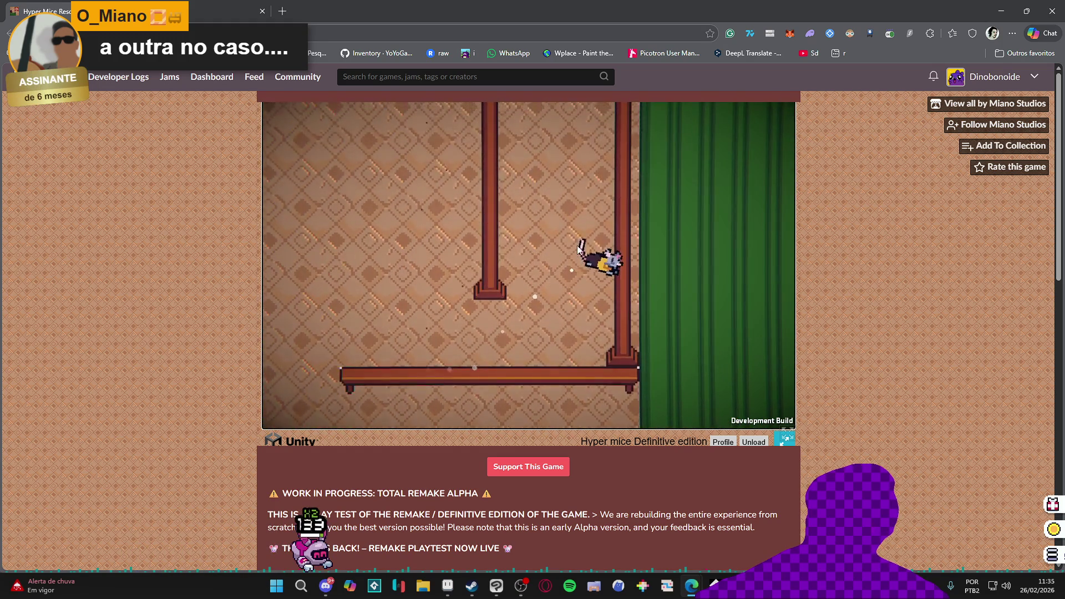
pyautogui.press('Left')
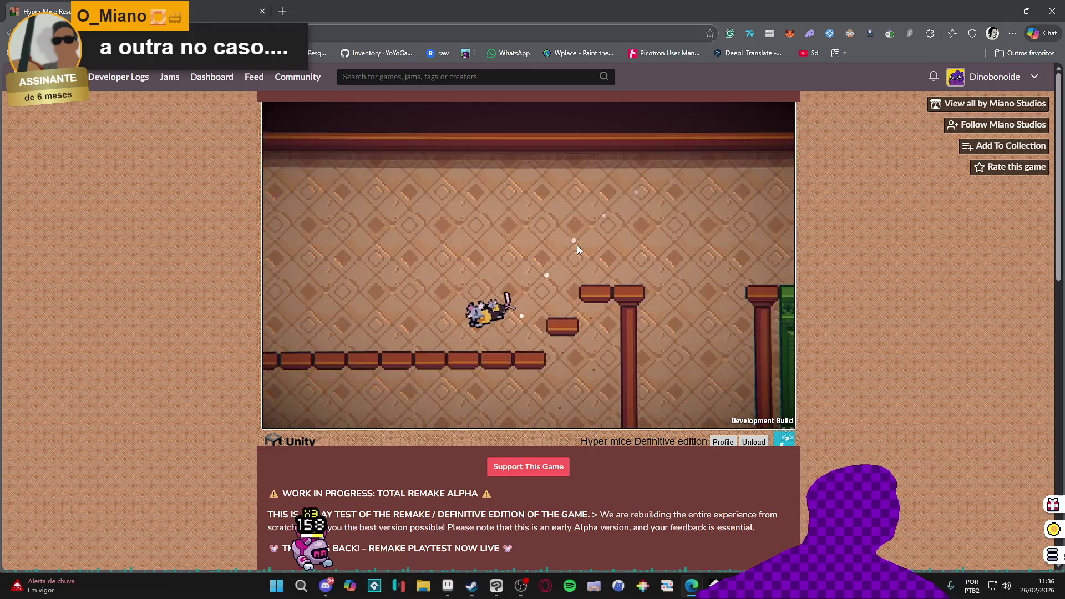
pyautogui.press('Left')
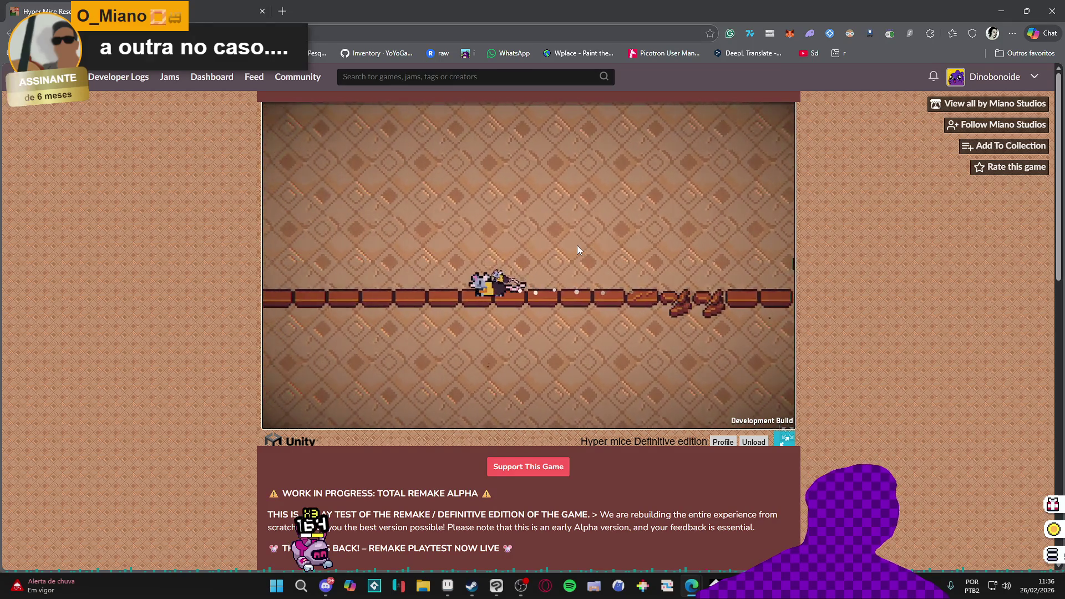
pyautogui.press('space')
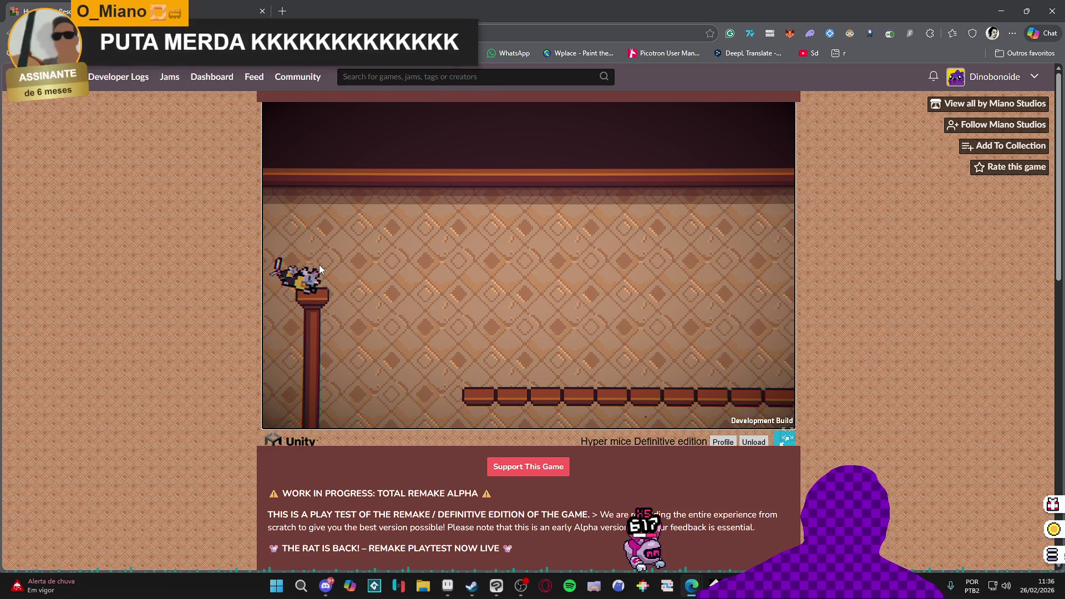
# Launch the rat off the pillar and platforms, up through the next rooms
pyautogui.click(391, 288)
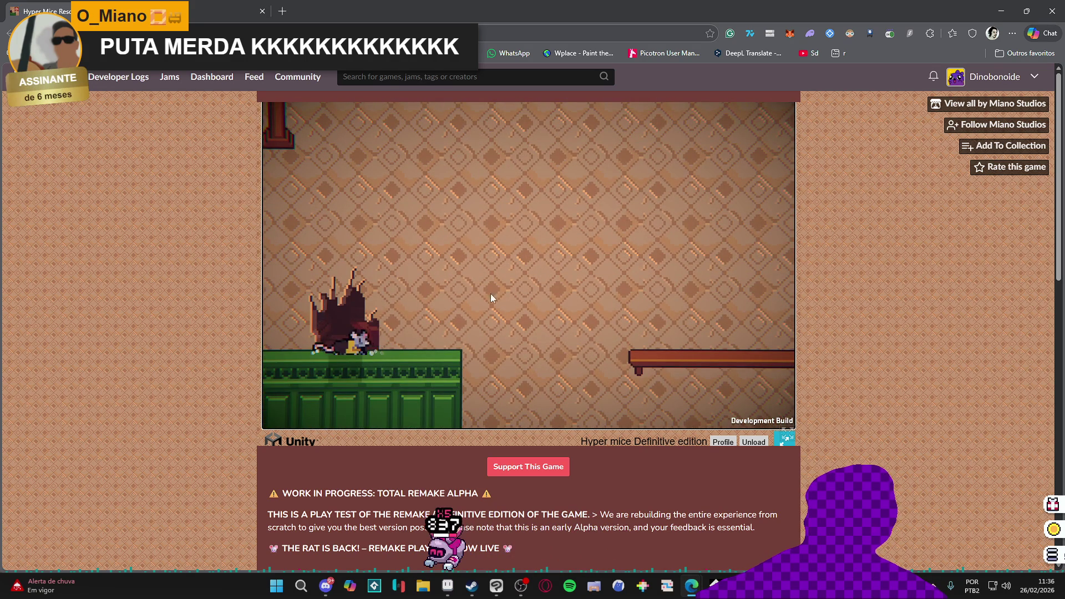
pyautogui.click(502, 302)
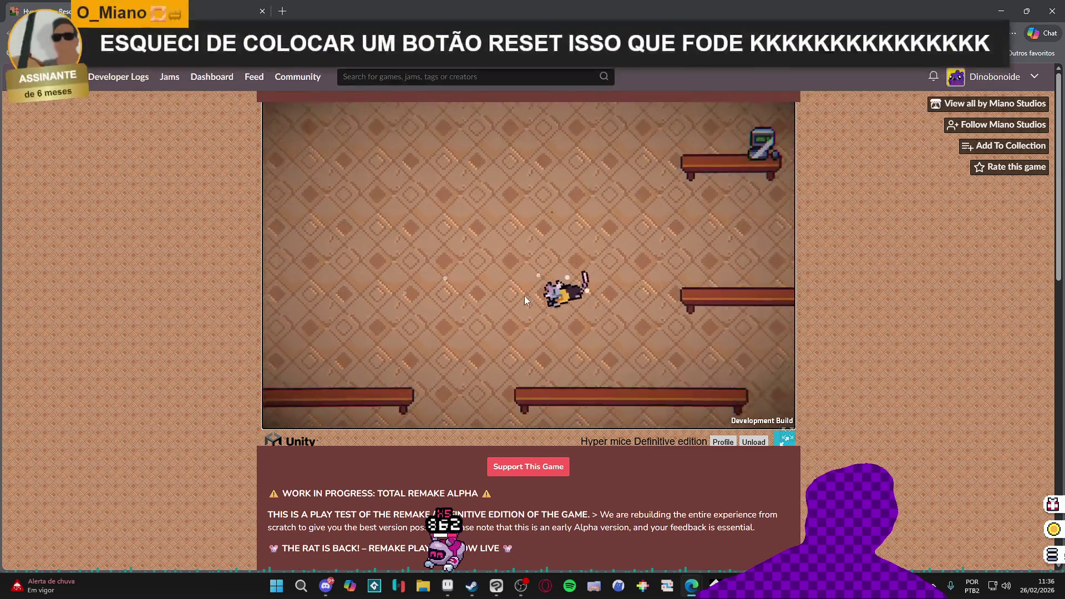
pyautogui.click(523, 291)
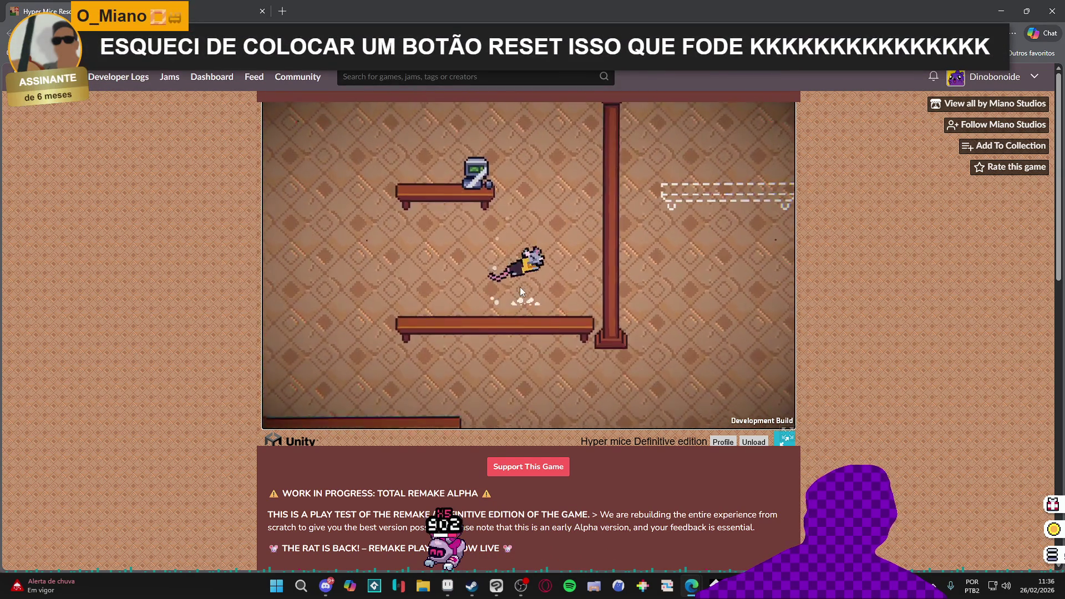
pyautogui.click(519, 286)
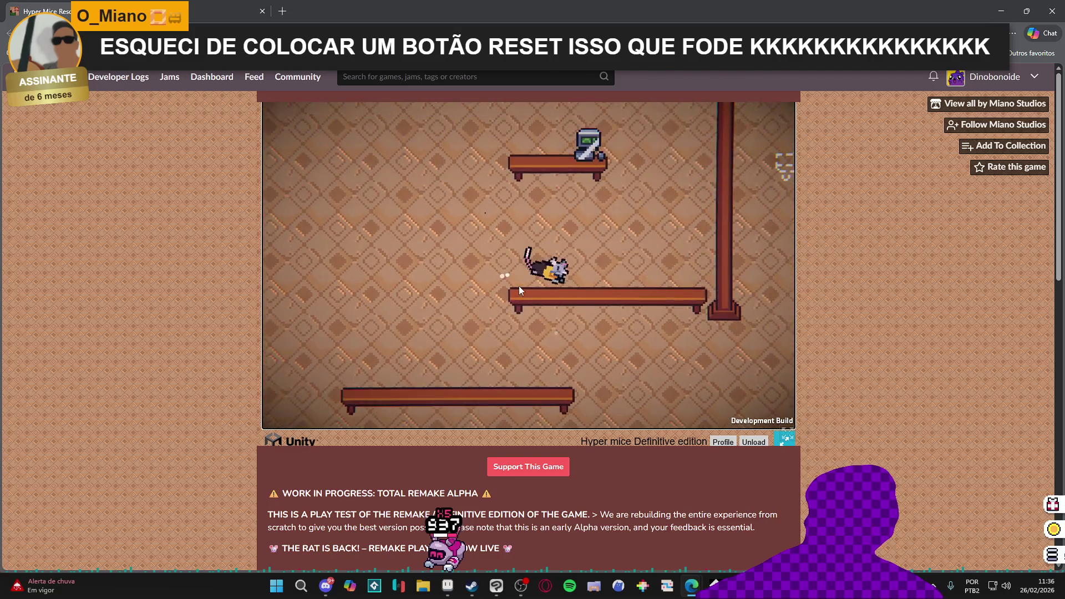
pyautogui.click(518, 284)
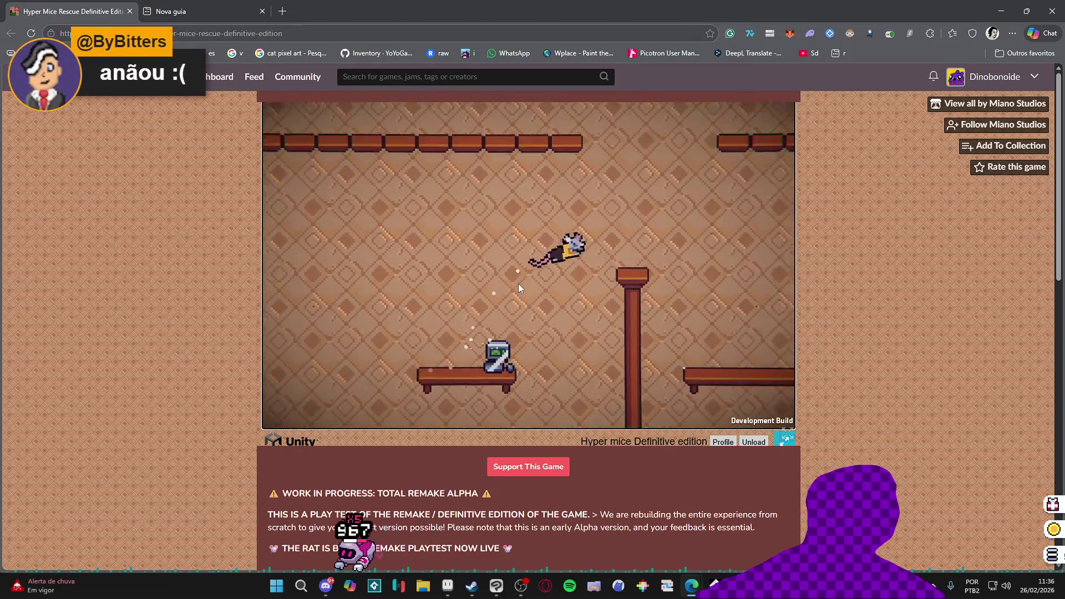
pyautogui.click(516, 281)
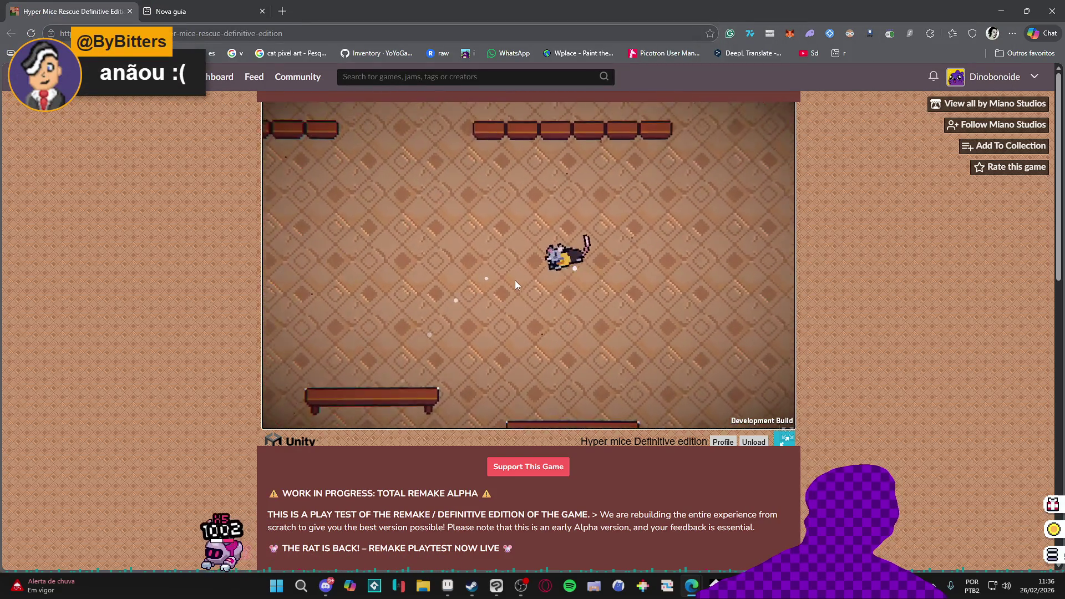
pyautogui.click(515, 285)
pyautogui.click(514, 284)
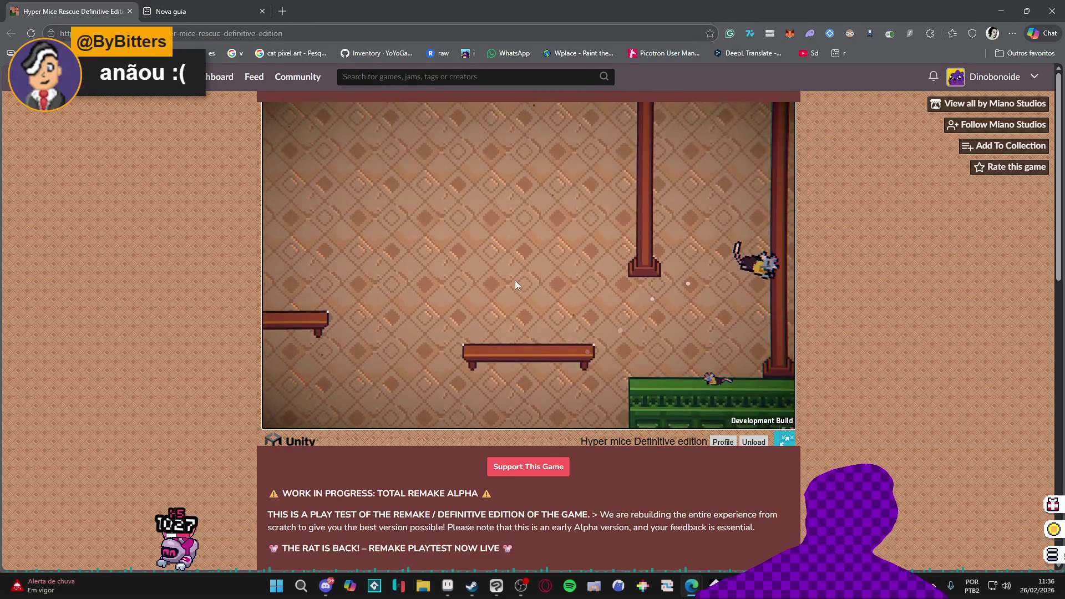
# Keep launching the rat from the green floor into the wooden-platform room and toward the pillar
pyautogui.click(514, 278)
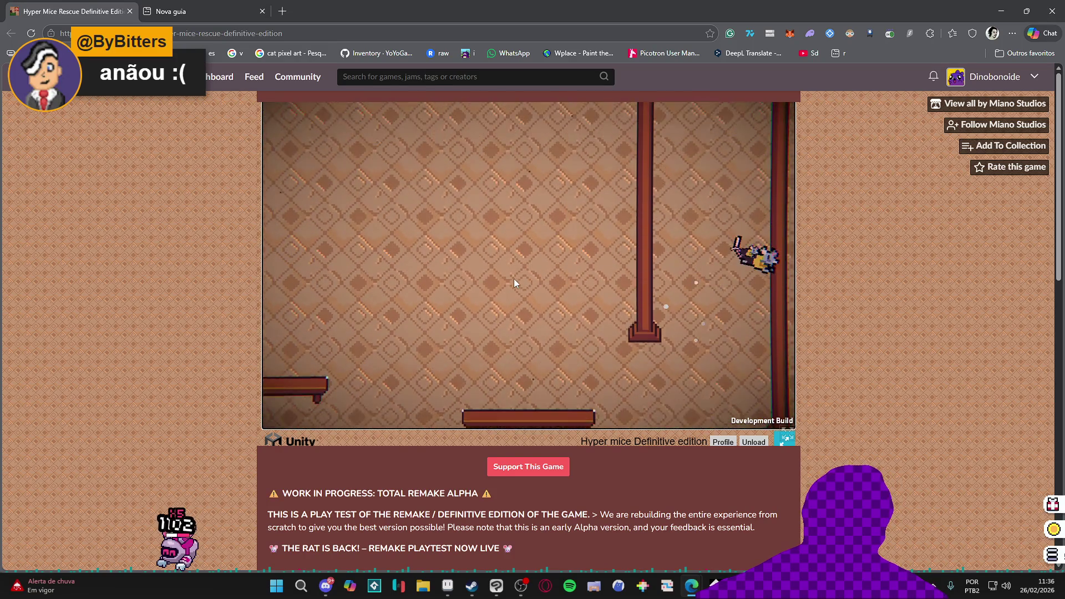
pyautogui.click(513, 279)
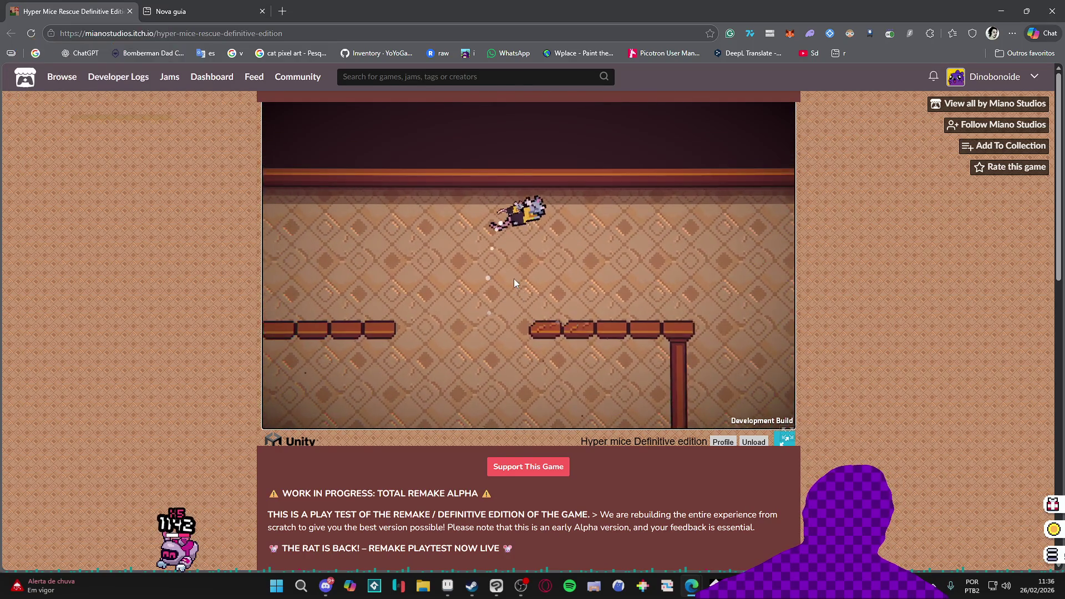
pyautogui.click(513, 278)
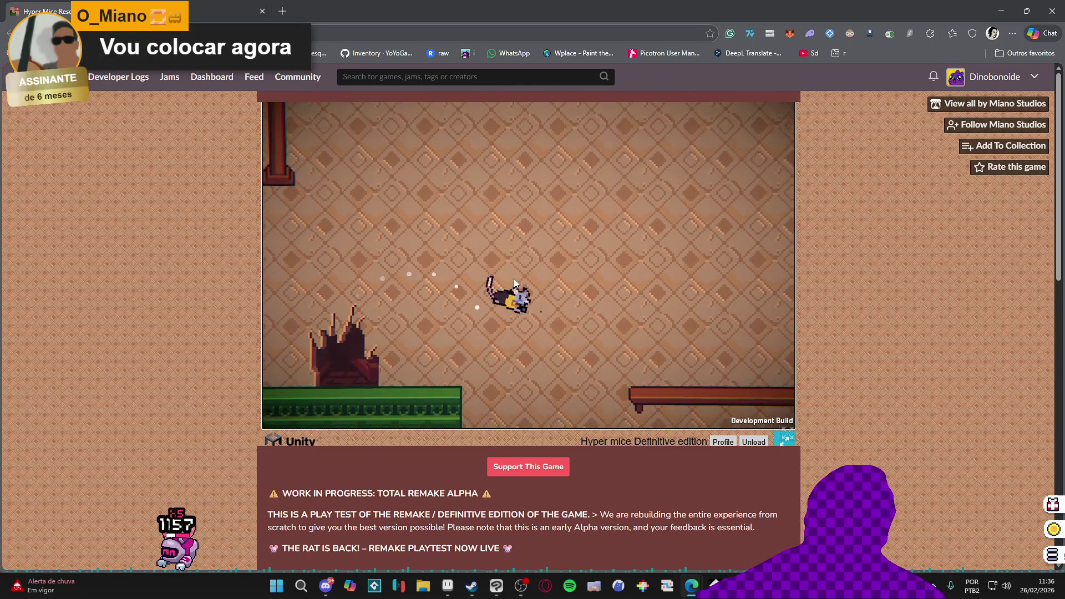
pyautogui.click(513, 279)
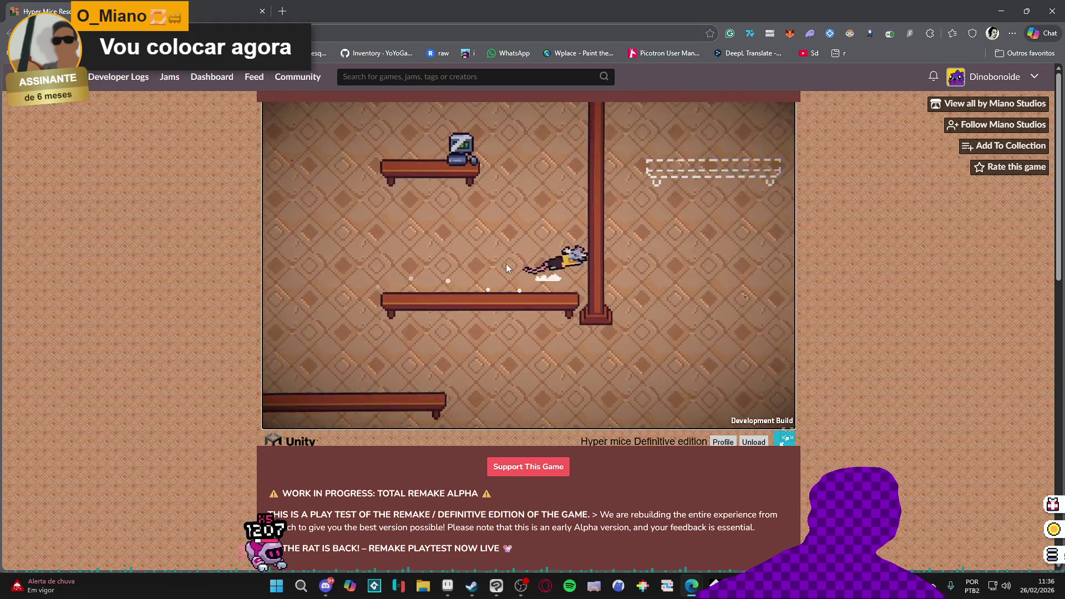
pyautogui.click(506, 268)
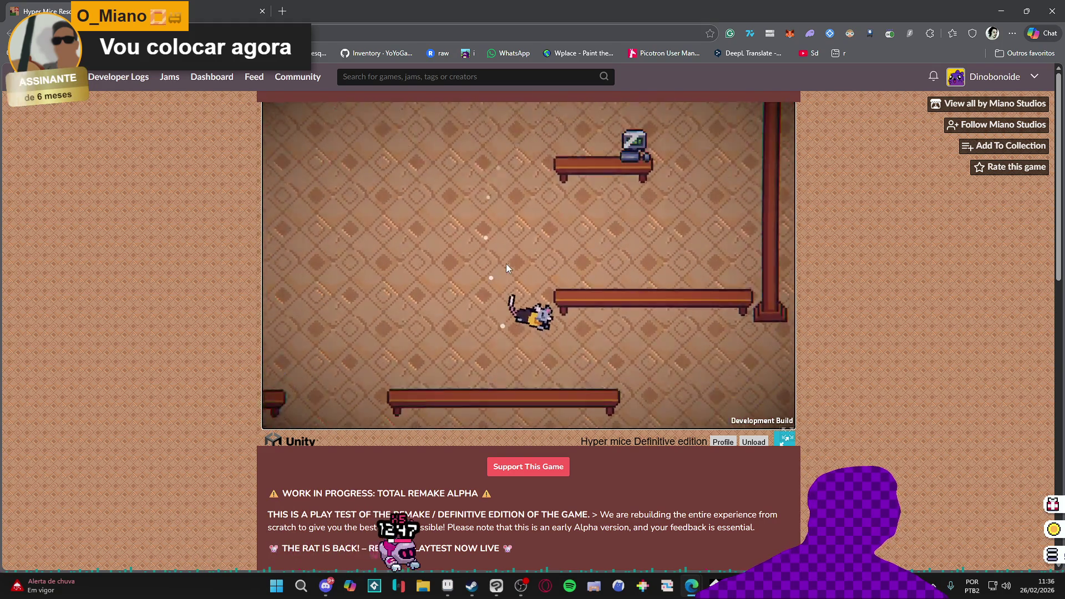
pyautogui.click(506, 268)
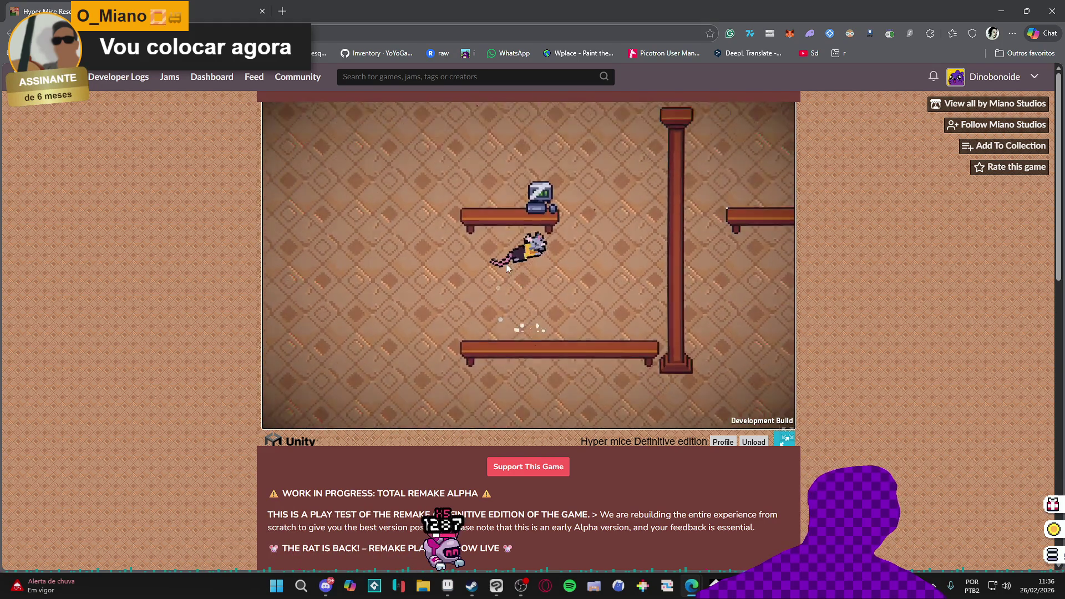
pyautogui.click(506, 265)
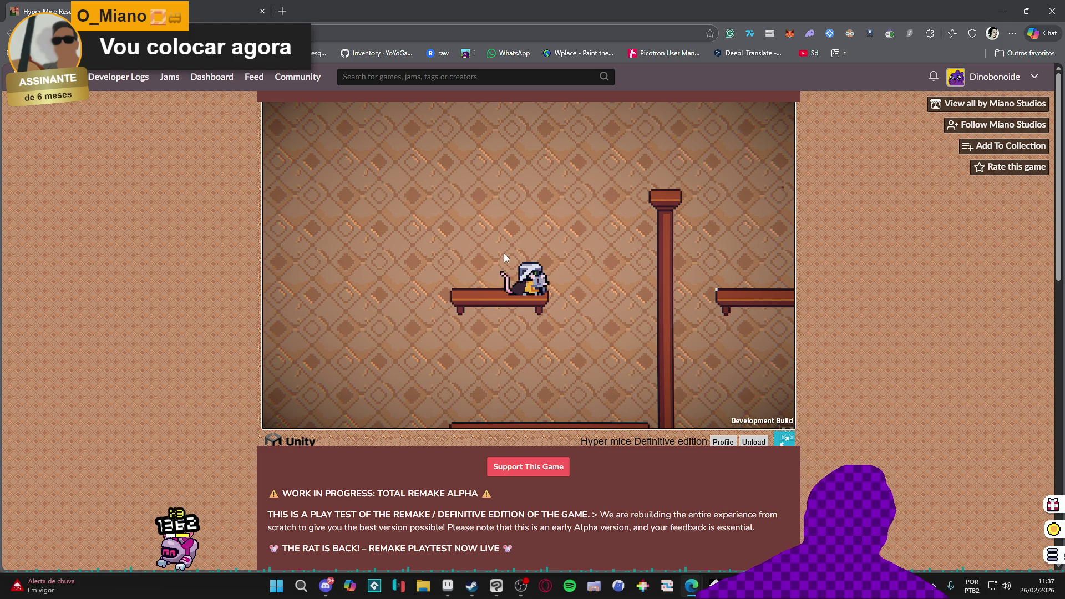
# Jump the rat right and left across the platforms, landing on the middle platform row
pyautogui.press('Right')
pyautogui.press('space')
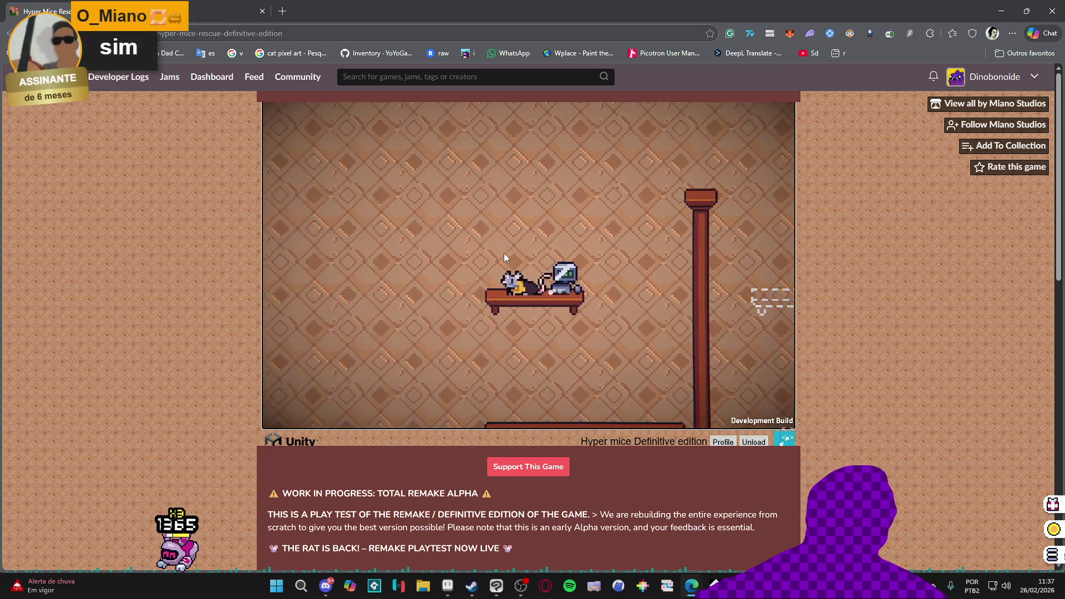
pyautogui.press('Right')
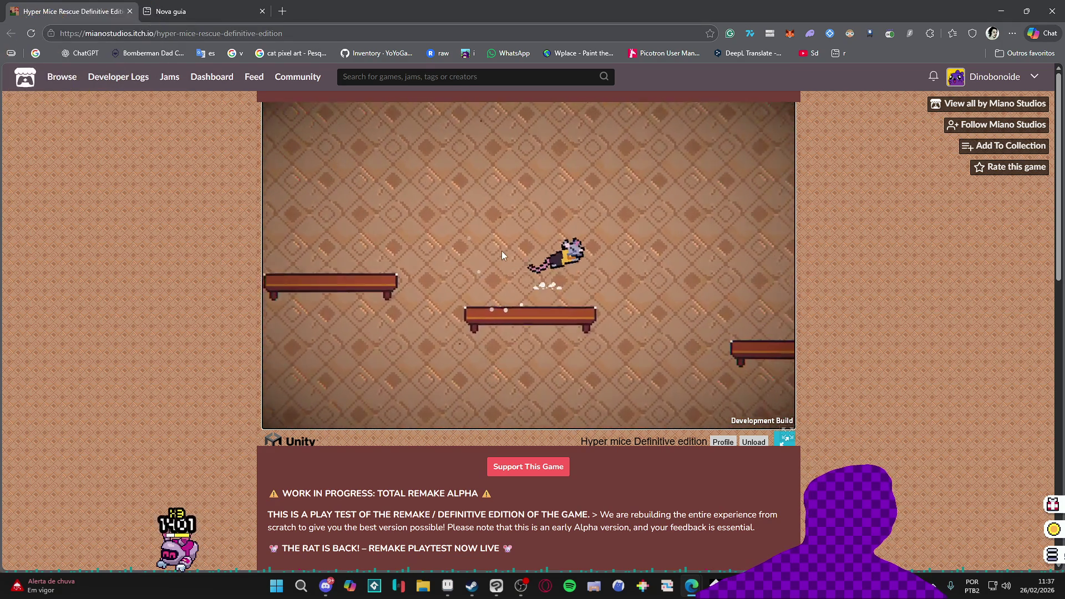
pyautogui.press('Left')
pyautogui.press('Right')
pyautogui.press('space')
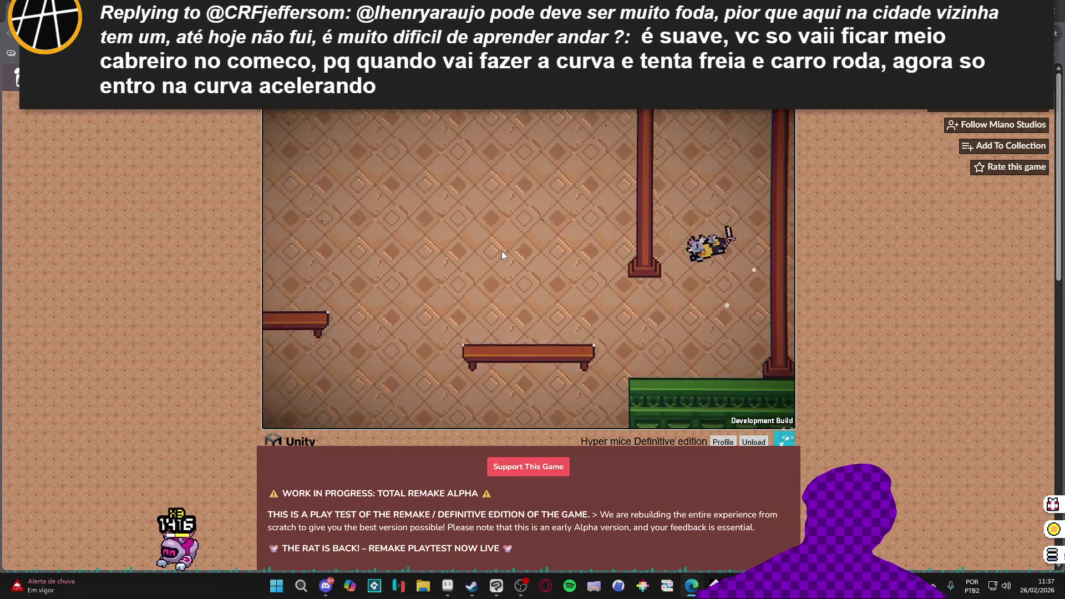
pyautogui.press('Left')
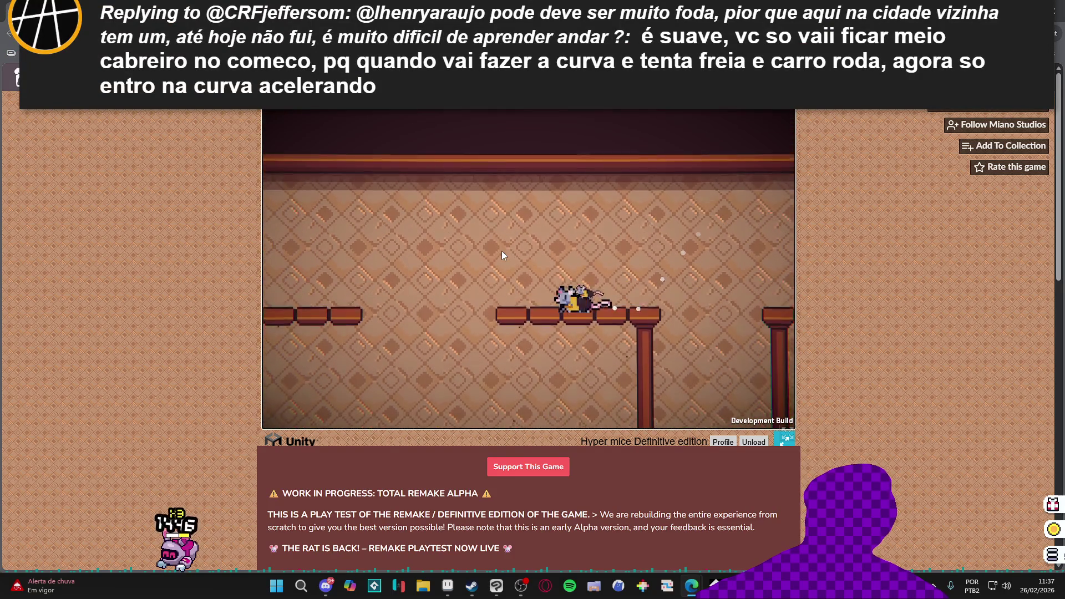
pyautogui.press('space')
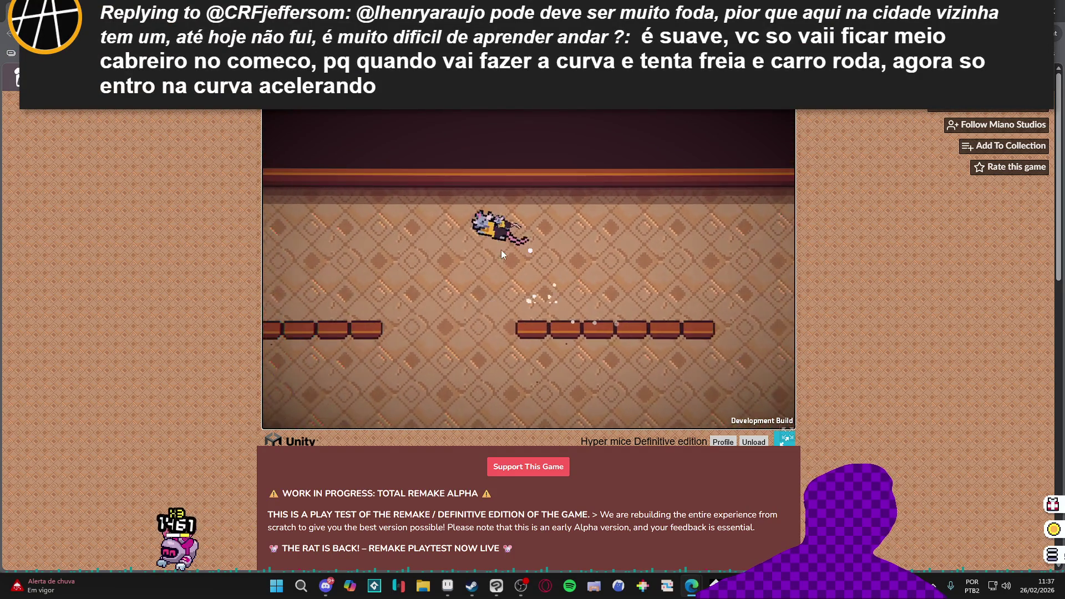
# Run the rat past the pillar ledge and hop it back onto the green block
pyautogui.press('Left')
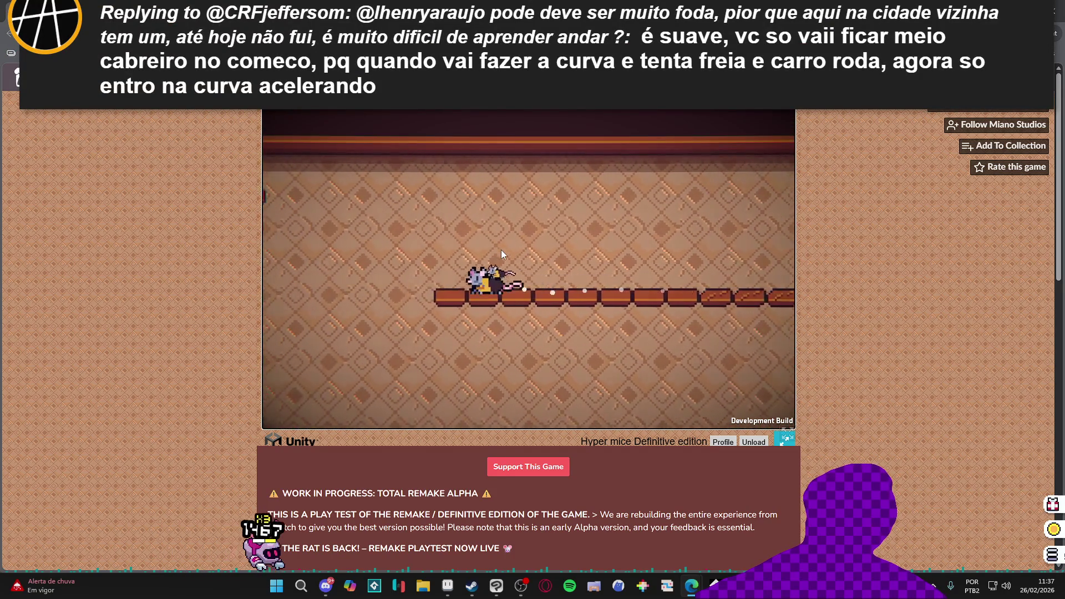
pyautogui.press('space')
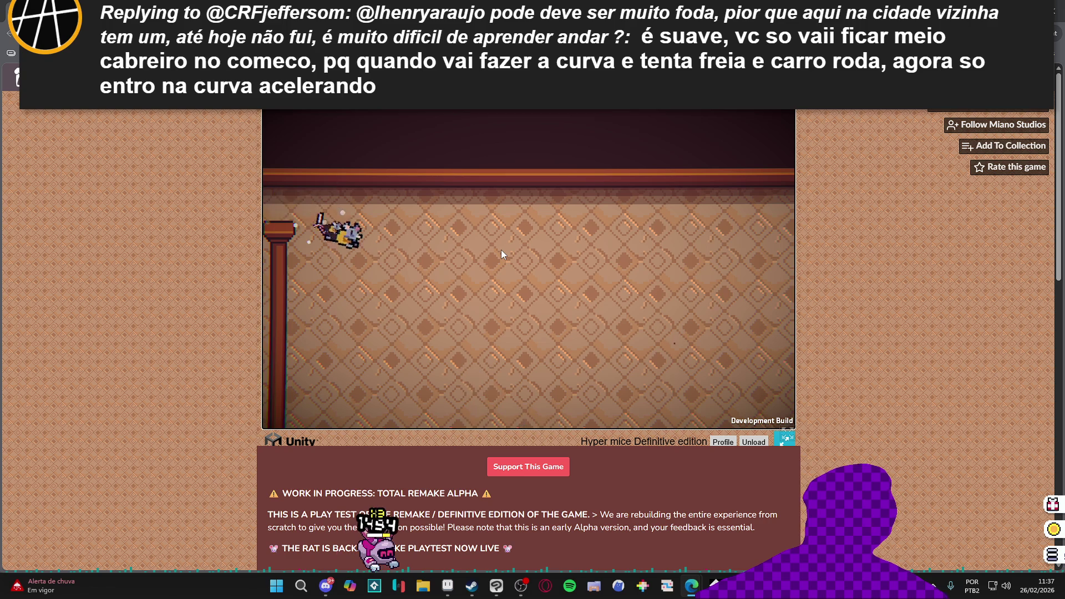
pyautogui.press('Right')
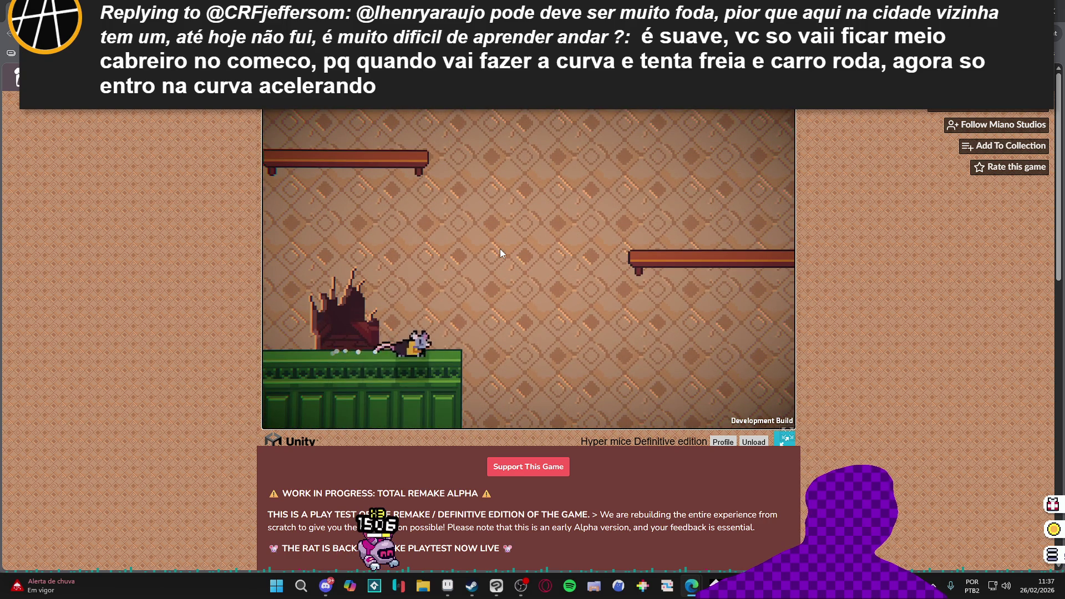
pyautogui.press('space')
pyautogui.press('Left')
pyautogui.press('space')
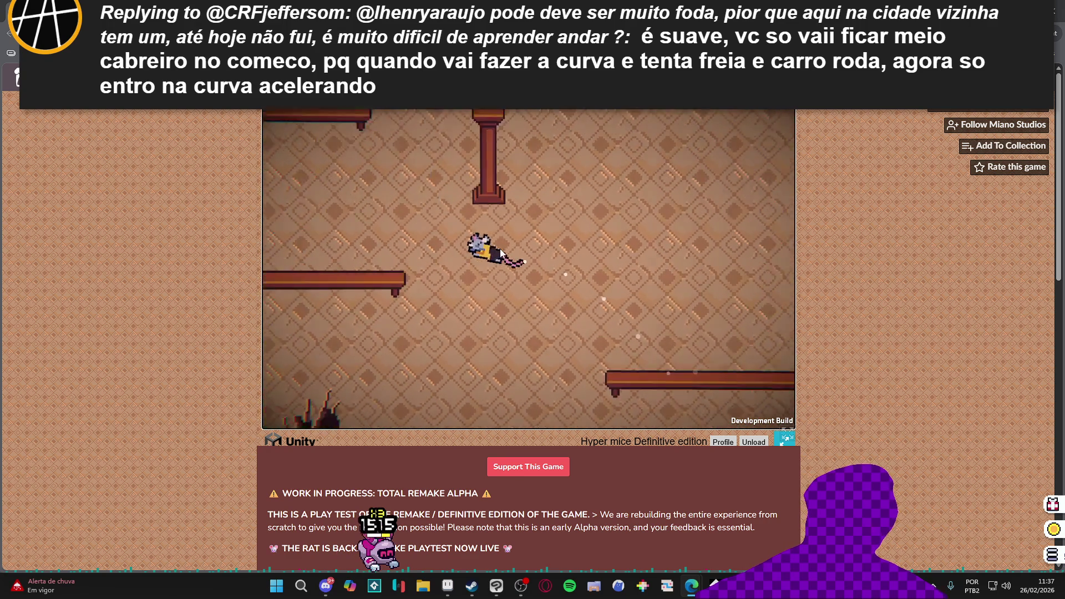
pyautogui.press('Right')
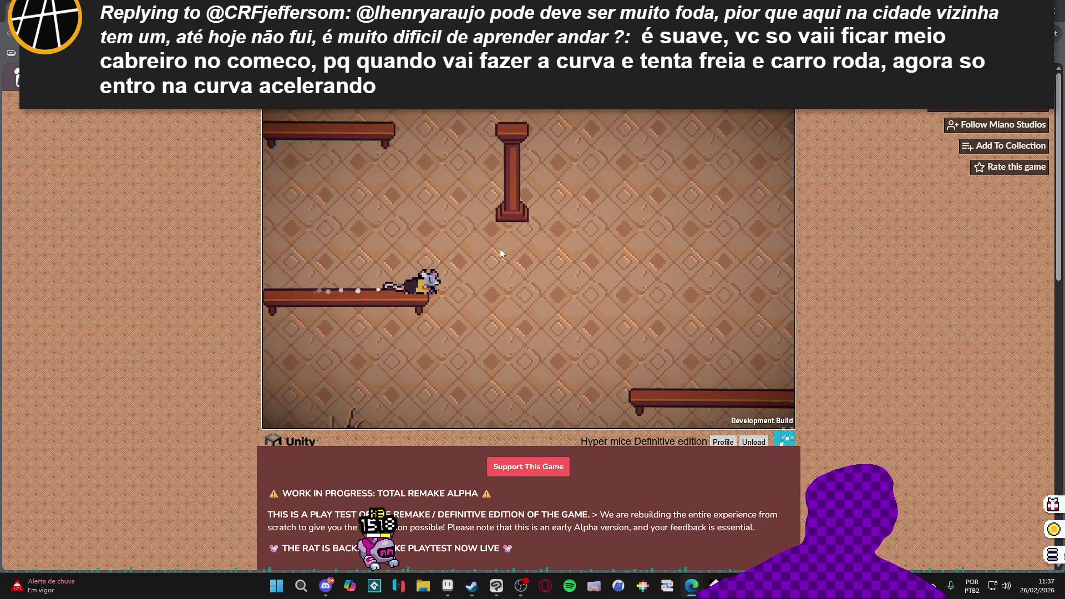
pyautogui.press('space')
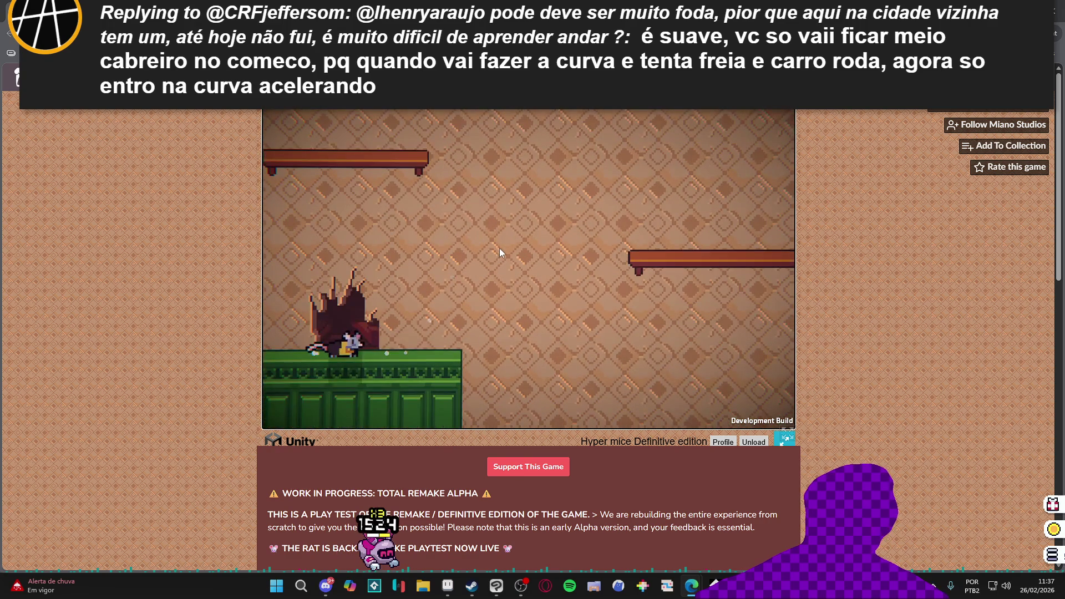
pyautogui.press('space')
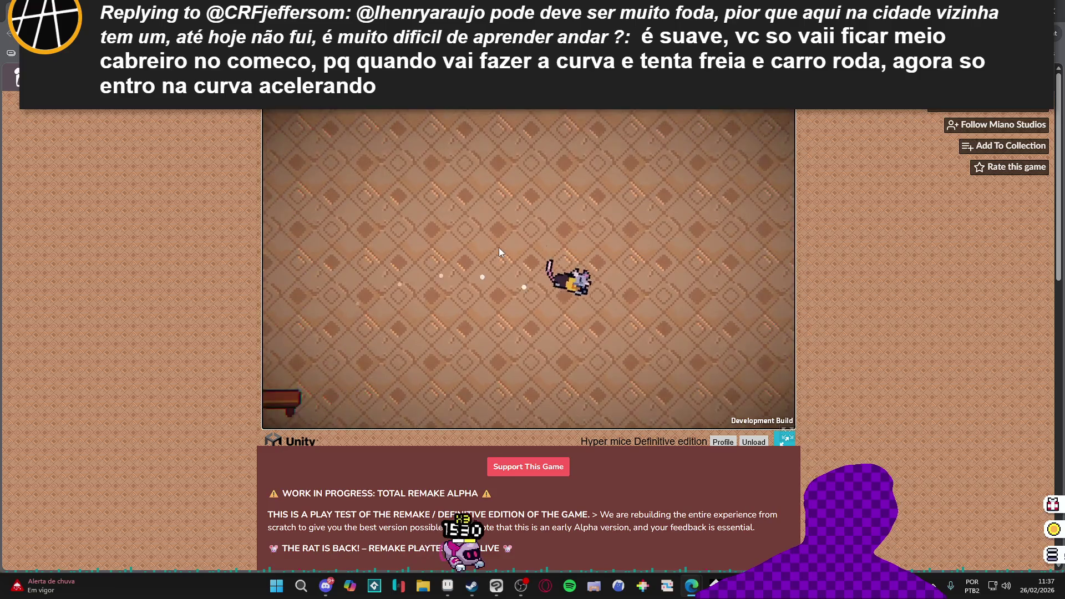
pyautogui.press('space')
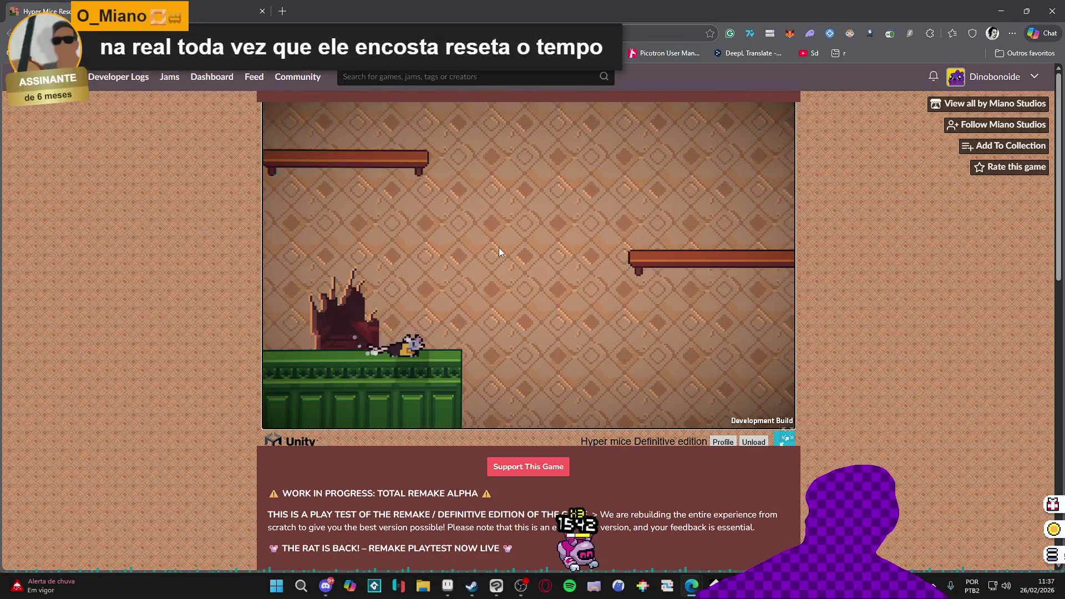
# Get the respawned rat back onto a platform and slide it along
pyautogui.press('Left')
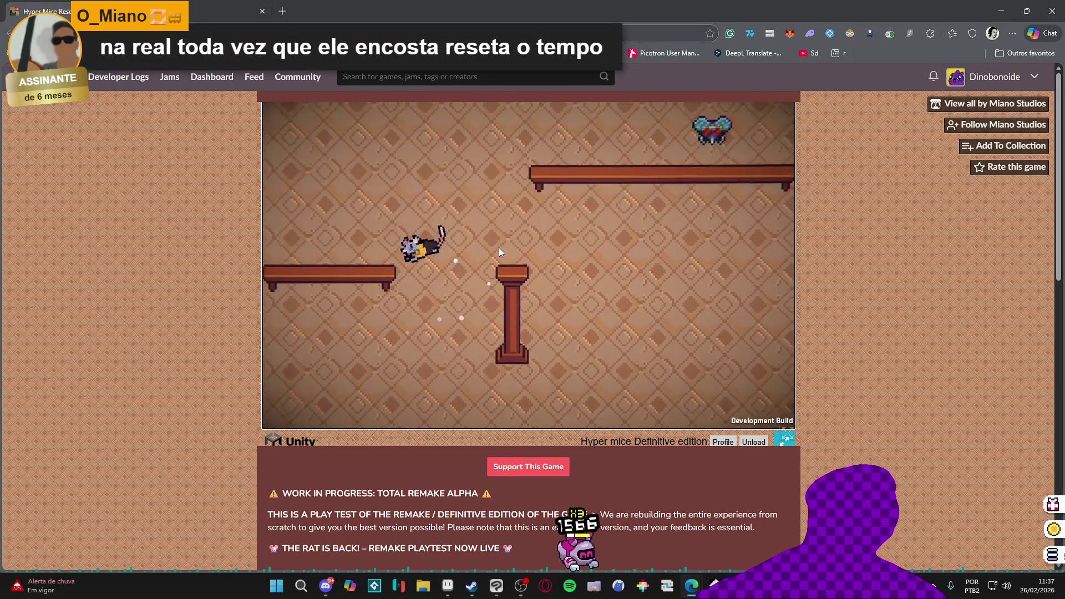
pyautogui.press('space')
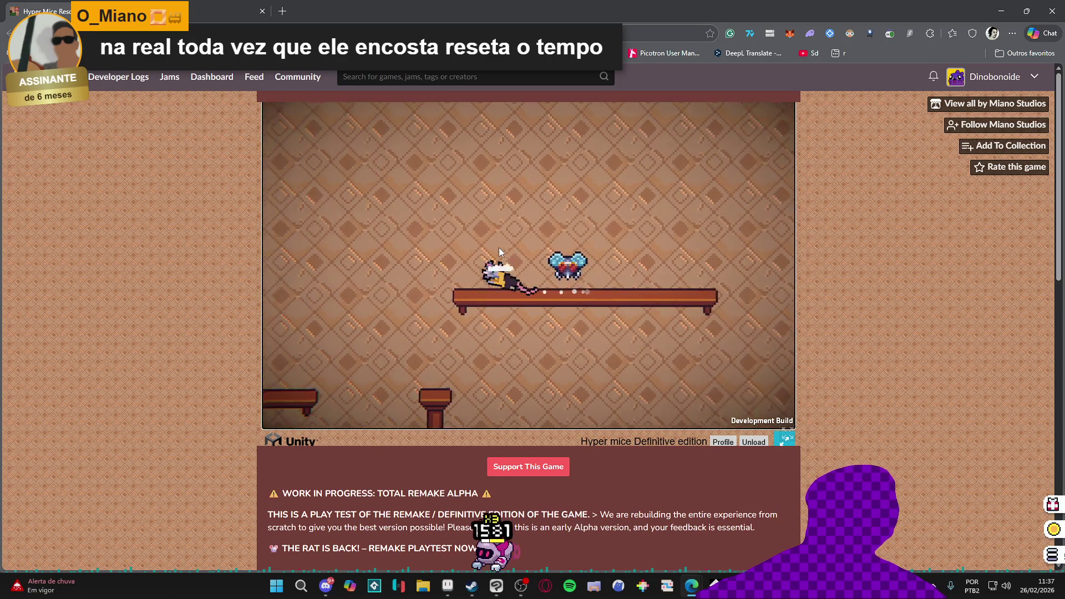
pyautogui.press('space')
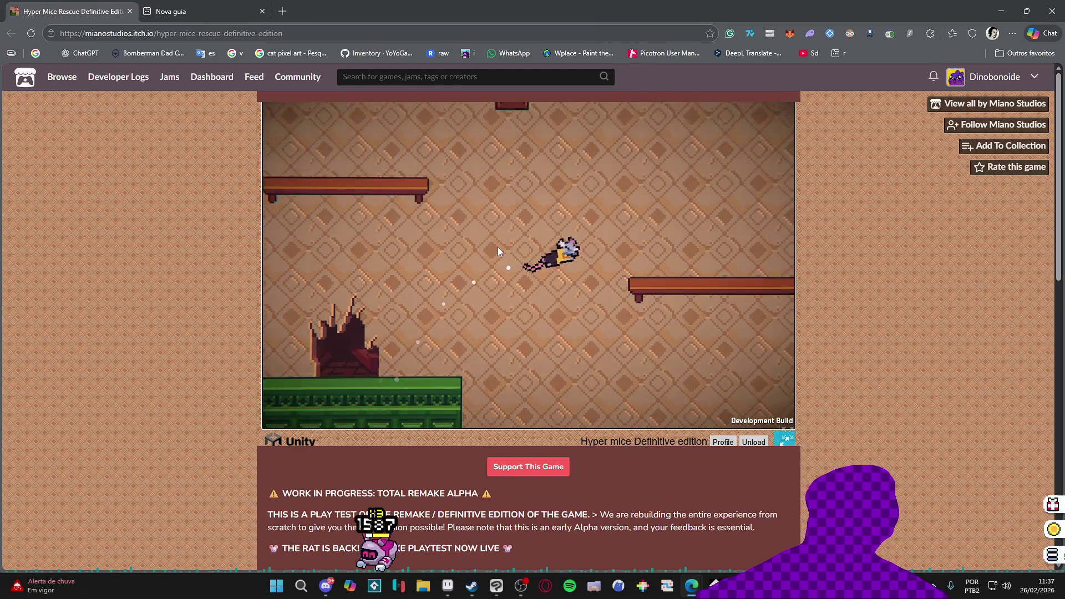
pyautogui.press('Left')
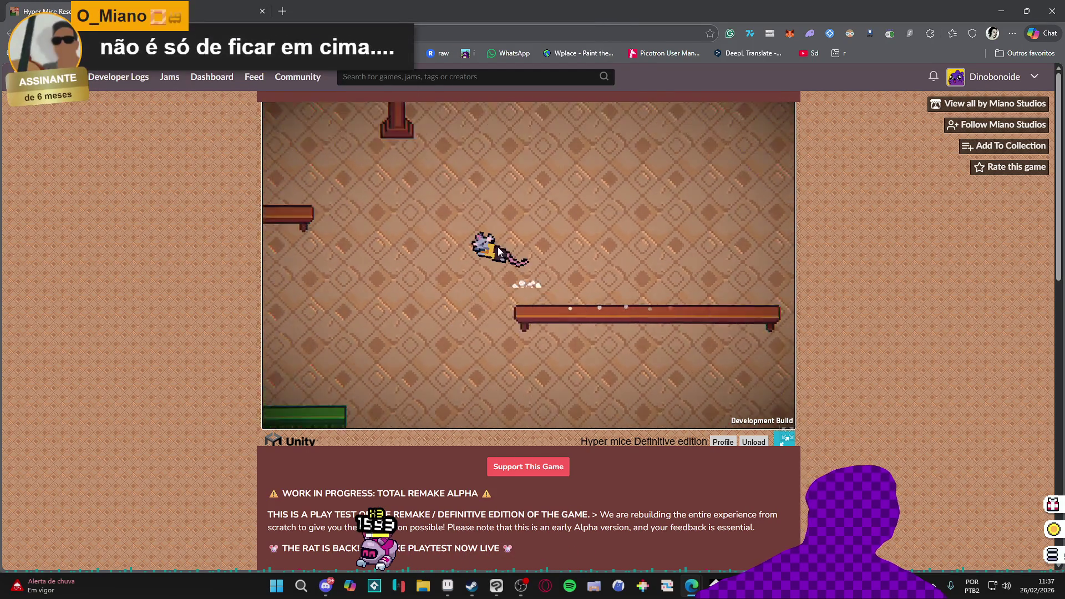
pyautogui.press('Left')
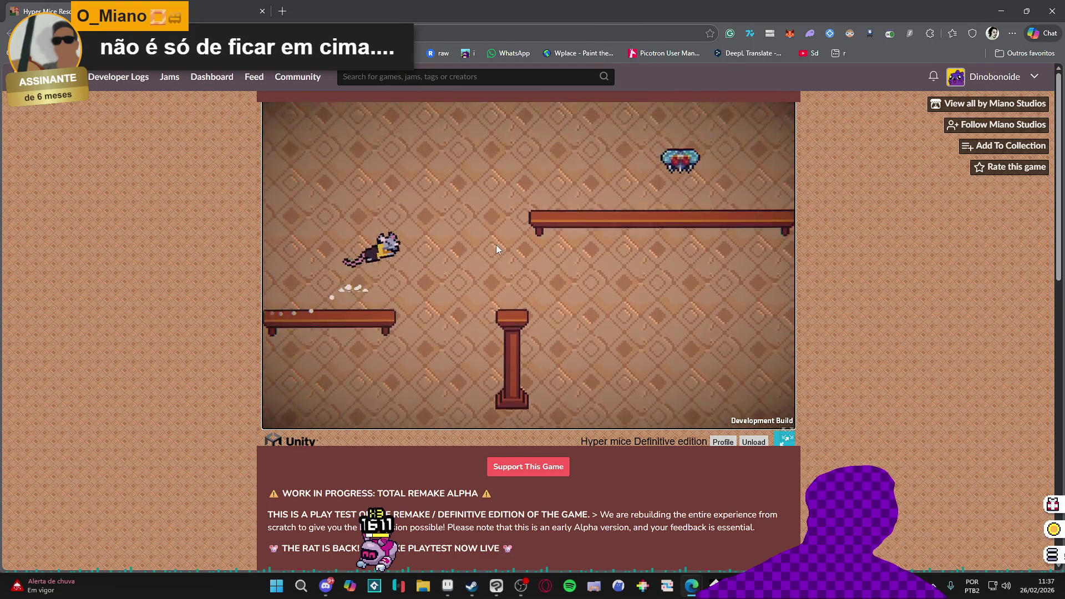
pyautogui.press('space')
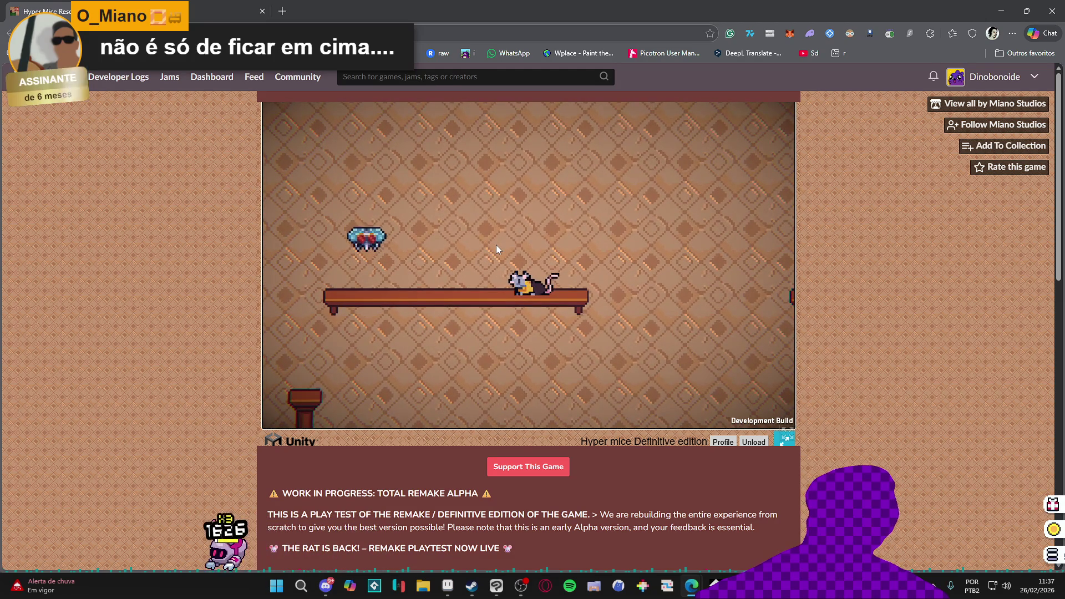
pyautogui.press('Right')
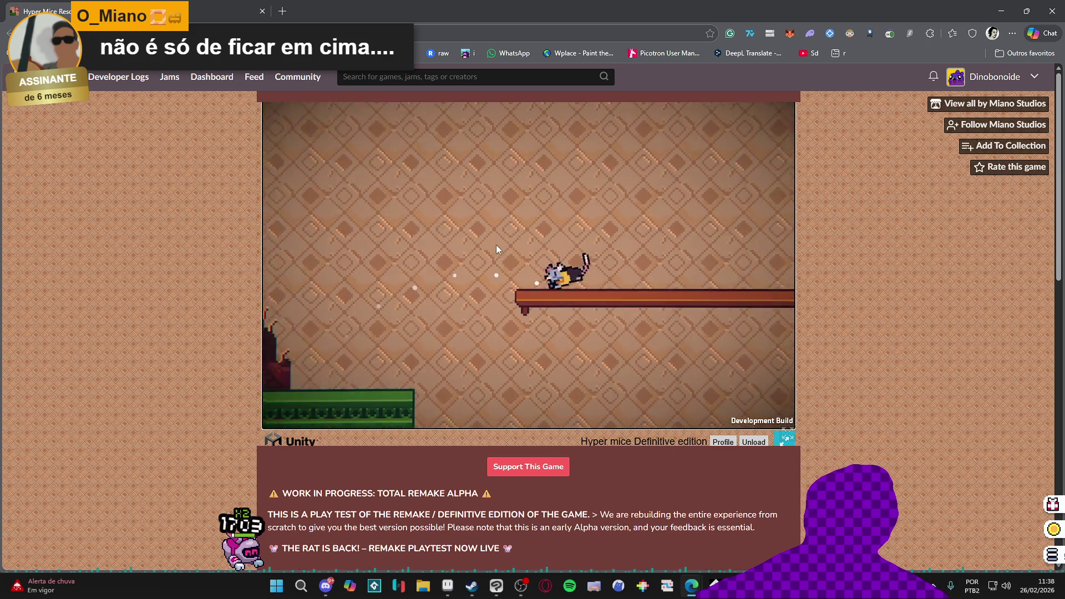
# Leap the rat from the green ledge onto the wooden platform and across to the robot's desk
pyautogui.press('Right')
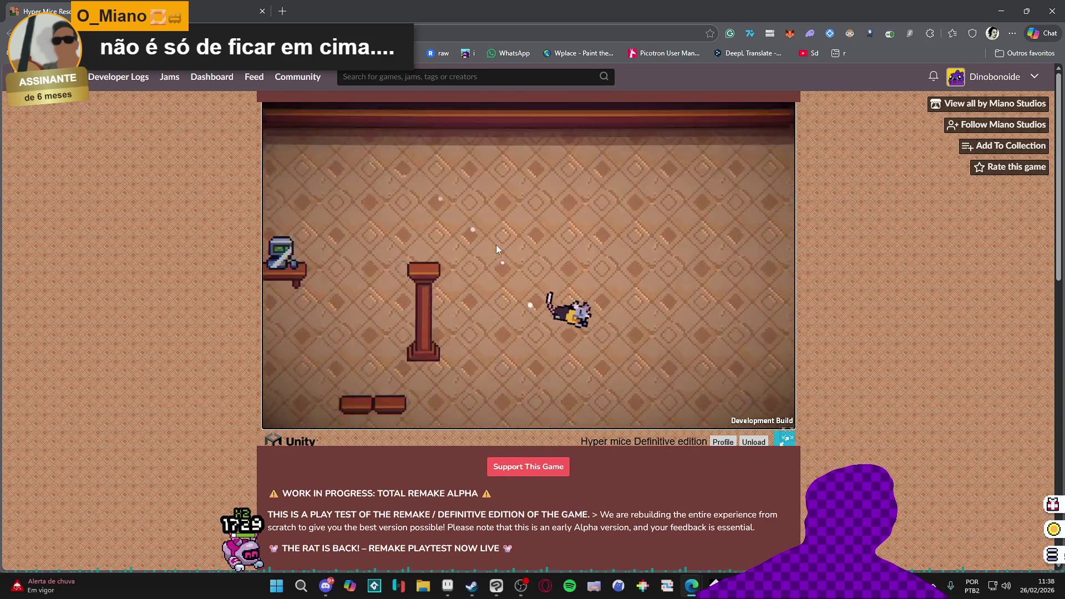
pyautogui.press('Right')
pyautogui.press('space')
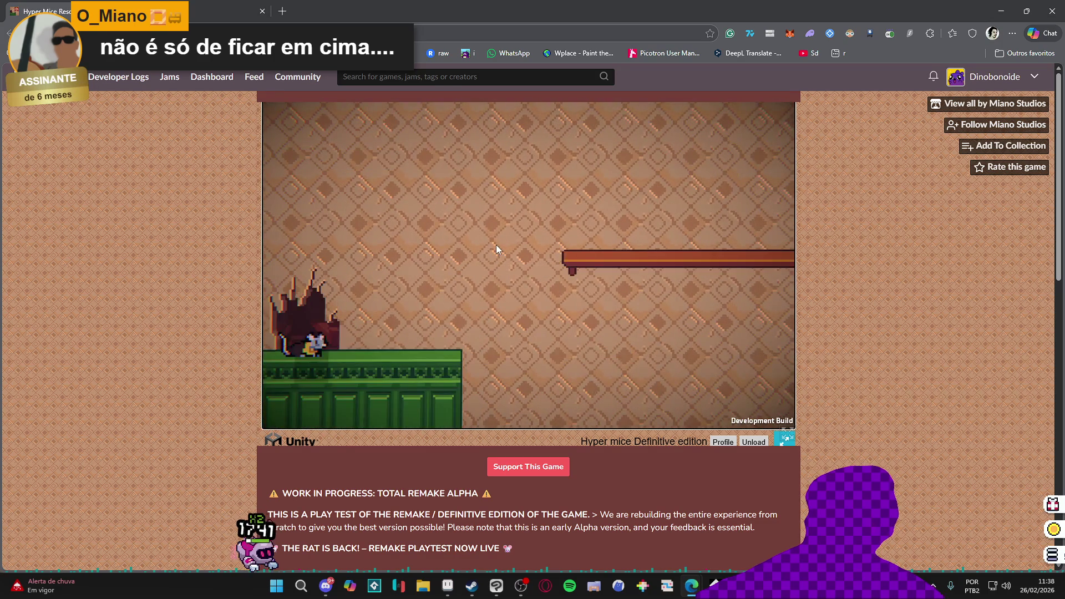
pyautogui.press('Right')
pyautogui.press('space')
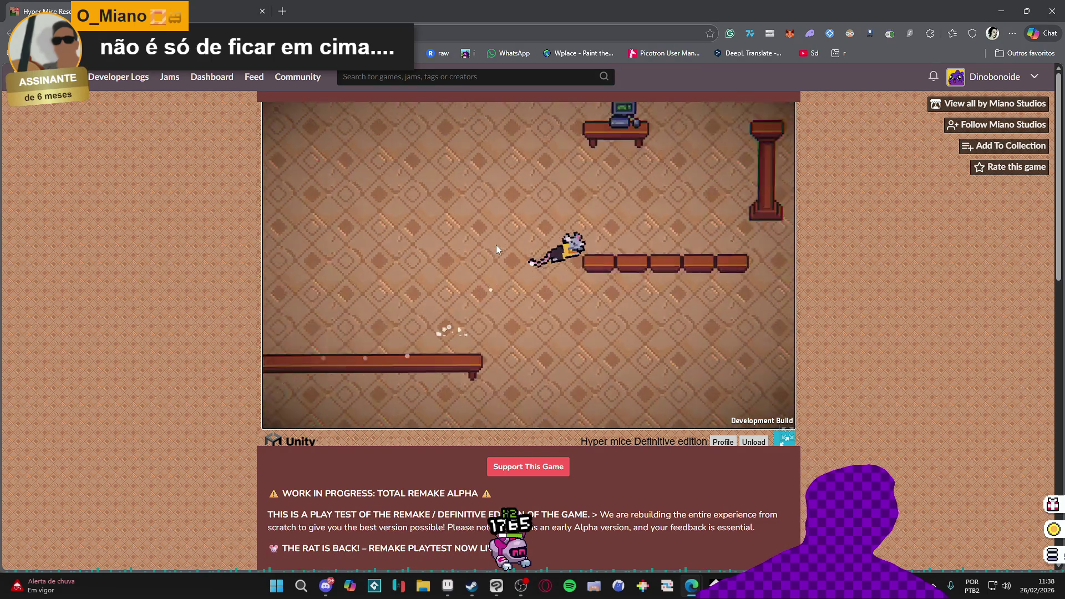
pyautogui.press('Right')
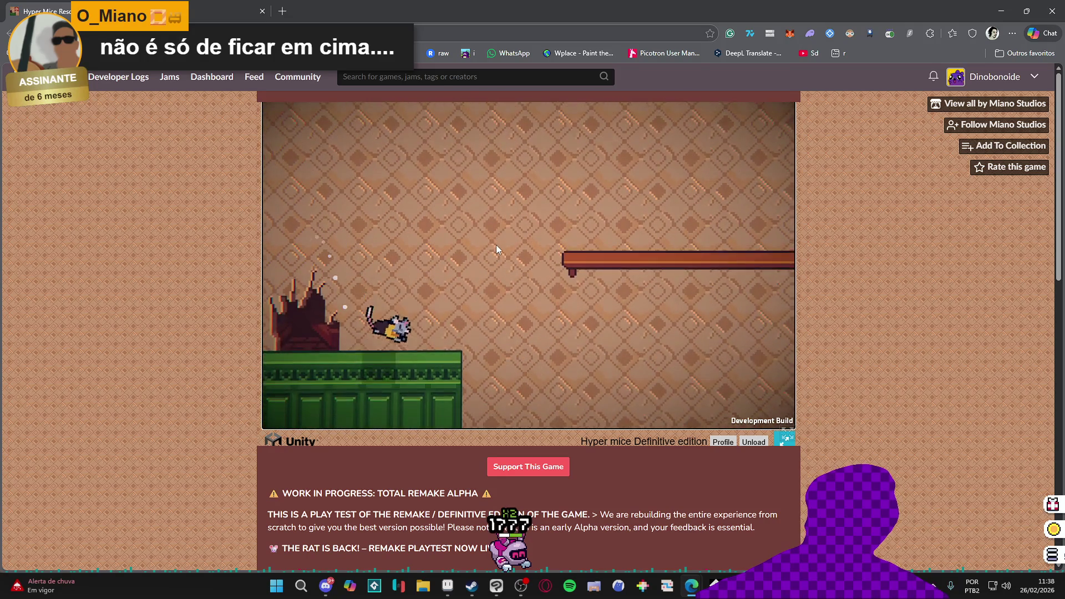
pyautogui.press('space')
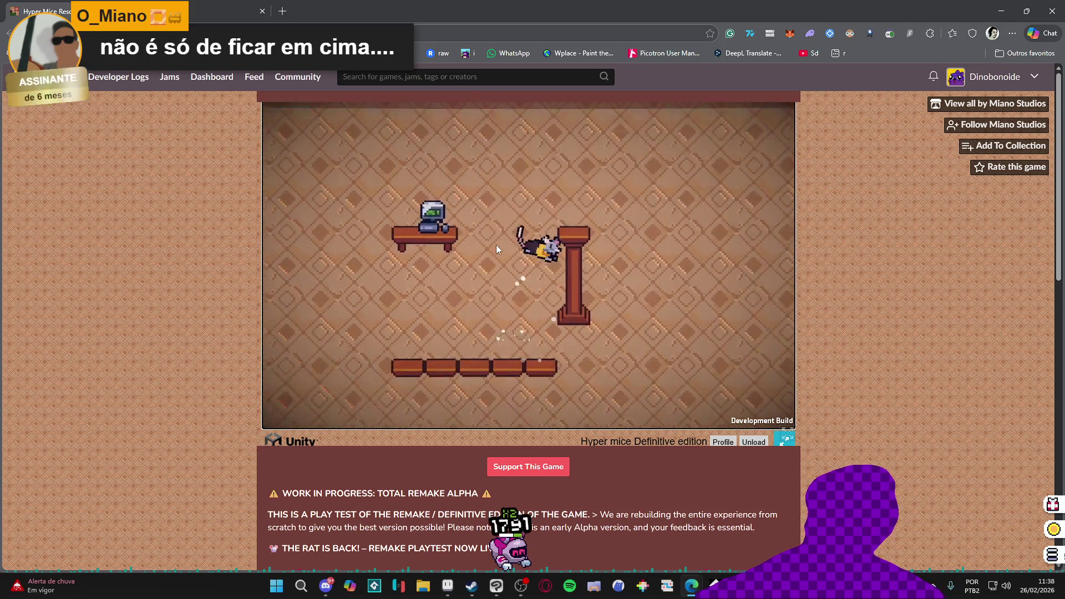
pyautogui.press('Left')
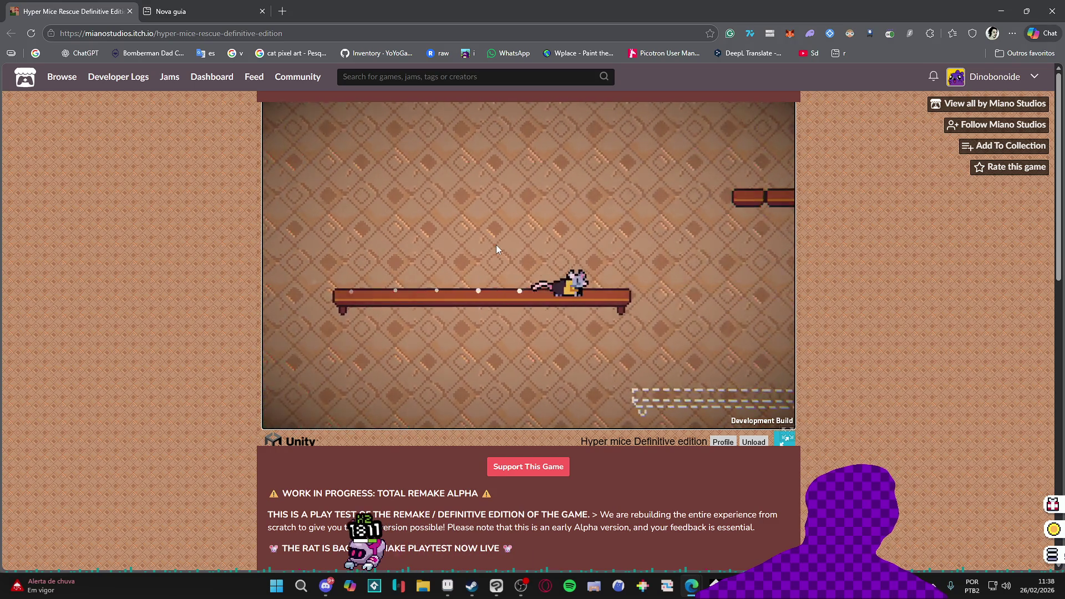
# Run the rat off the robot's desk via a chair onto the long table and into the next room
pyautogui.press('Right')
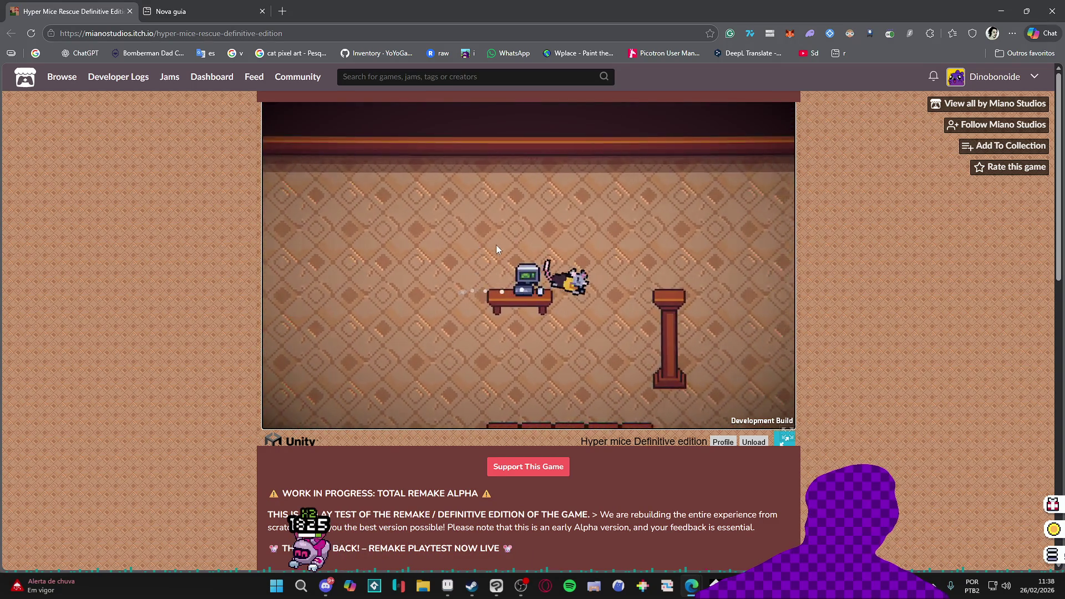
pyautogui.press('Left')
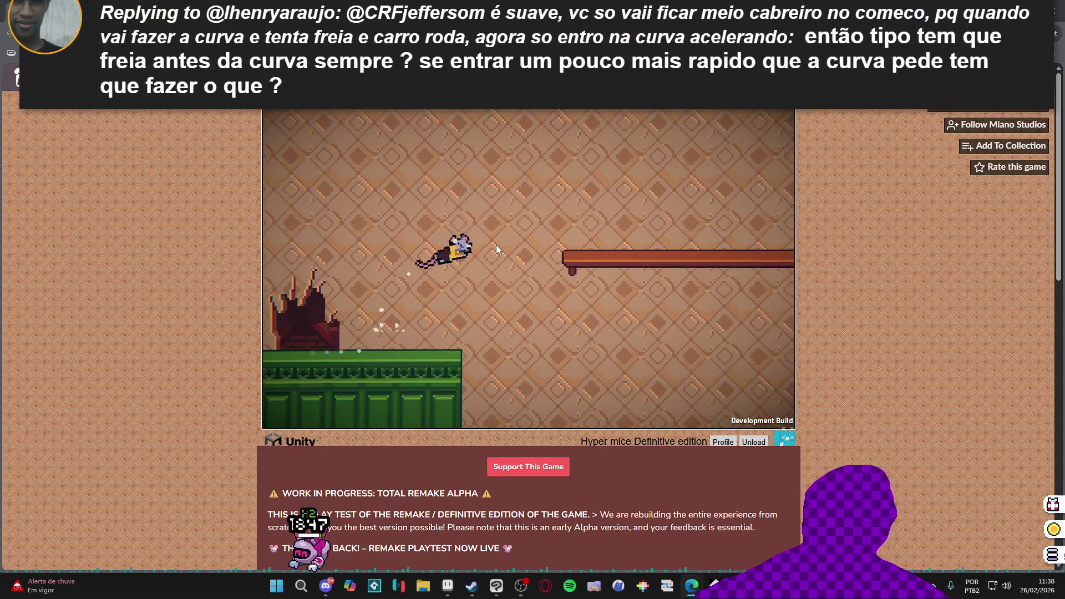
pyautogui.press('Right')
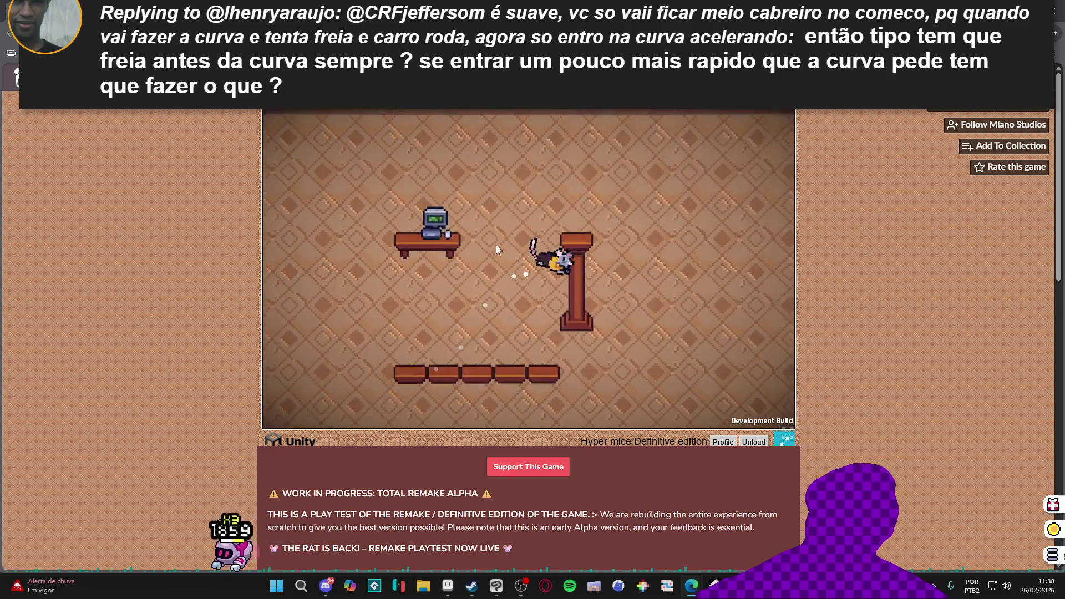
pyautogui.press('Right')
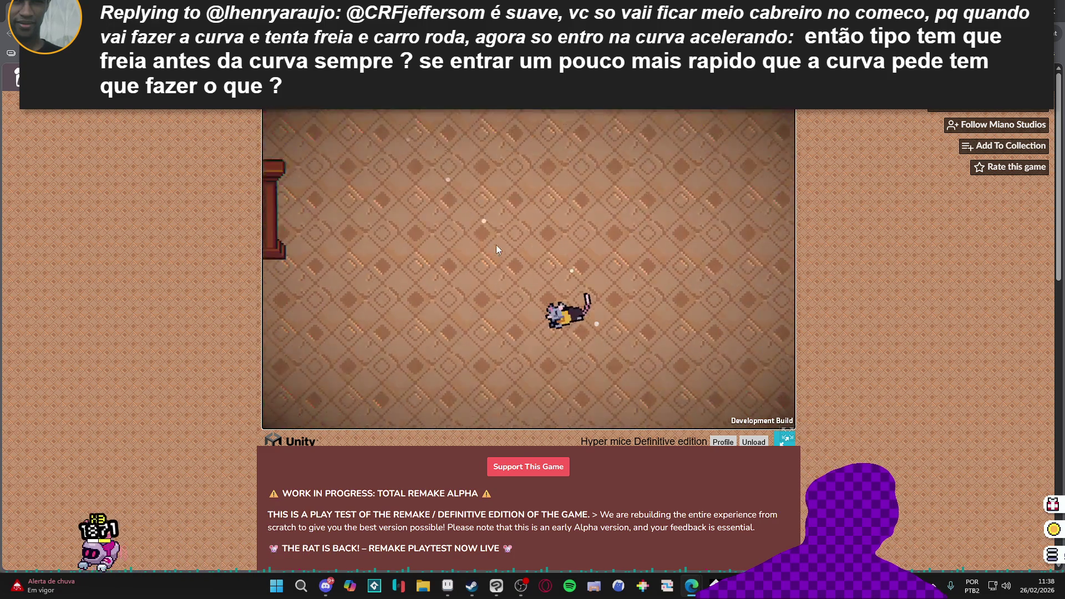
pyautogui.press('Right')
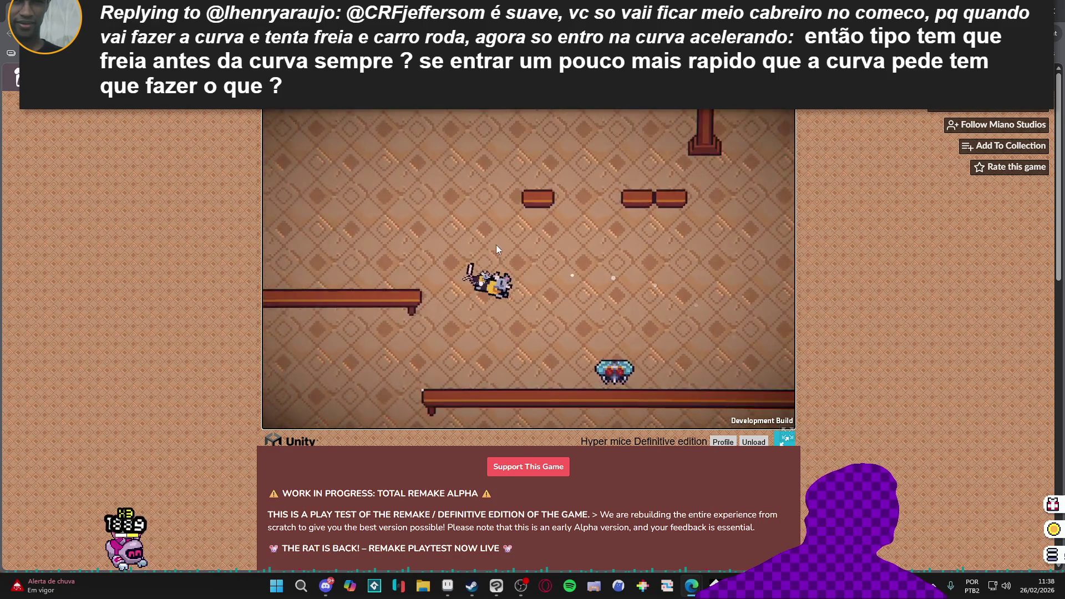
pyautogui.press('Right')
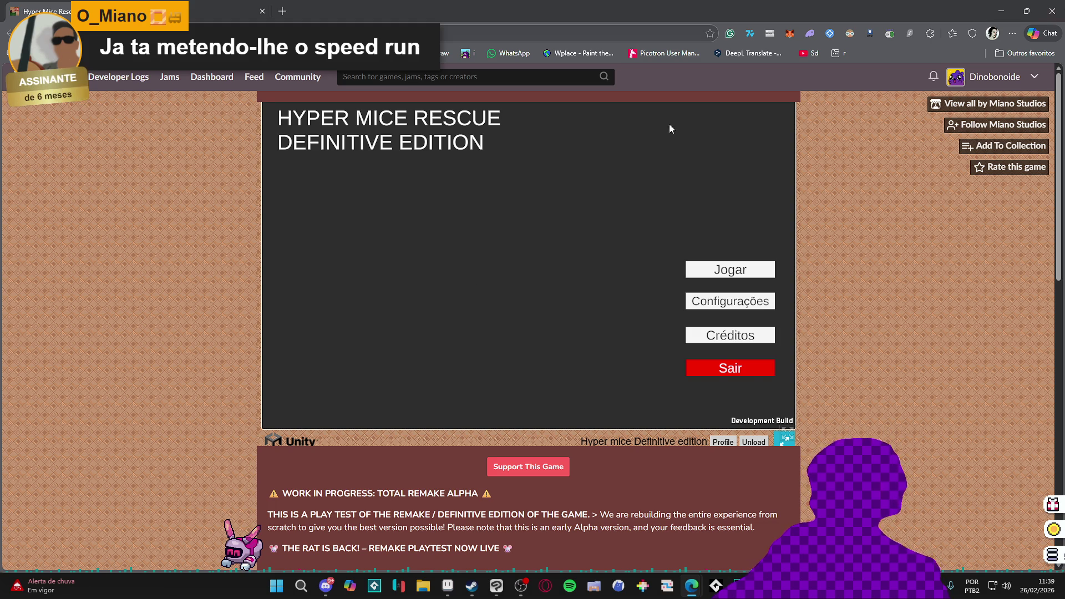
# Switch back to the GameMaker Spiritalis project from the taskbar
pyautogui.click(1001, 11)
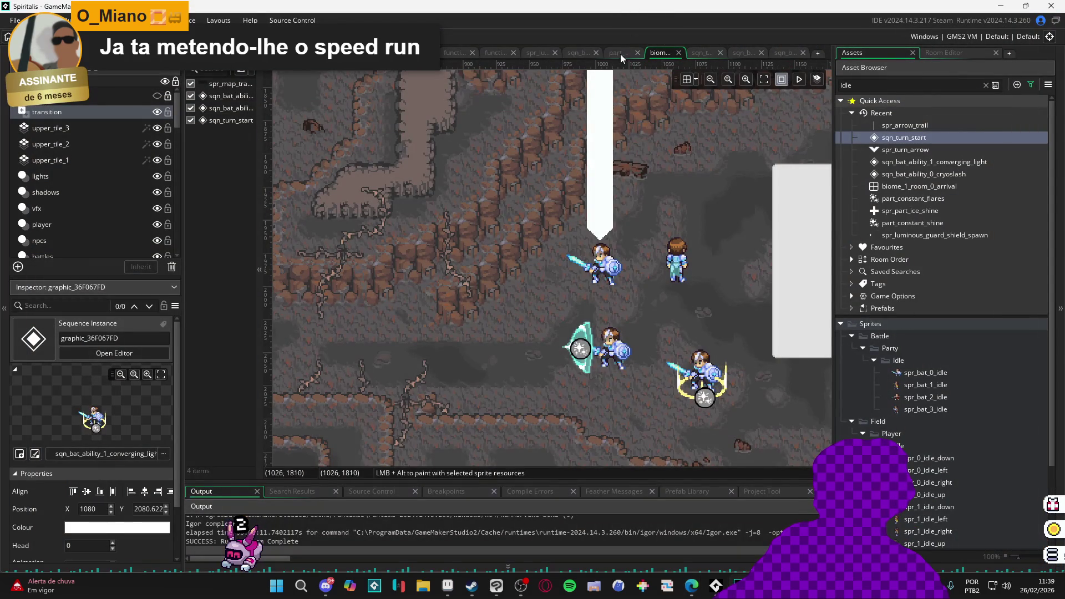